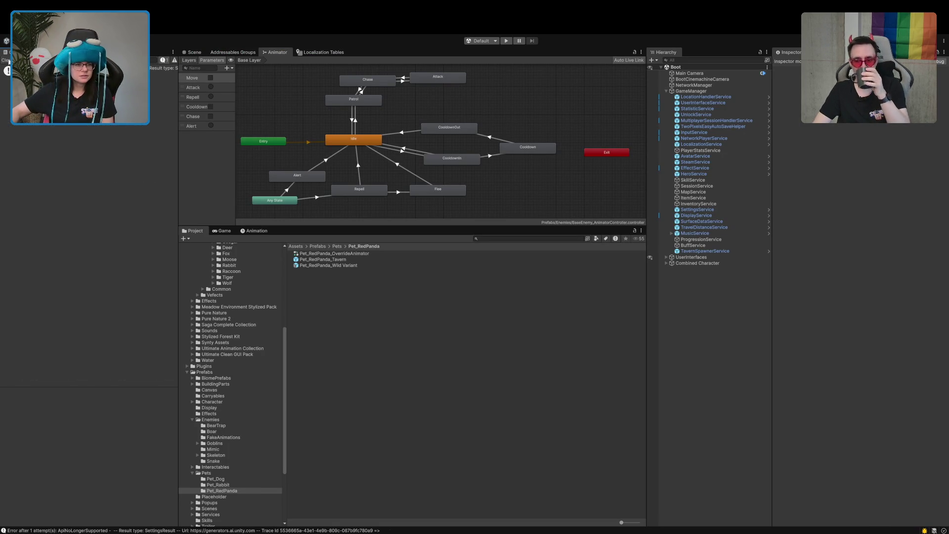
# Enter Play mode with Ctrl+P so the game opens on its Early Access welcome screen
pyautogui.hotkey('ctrl', 'p')
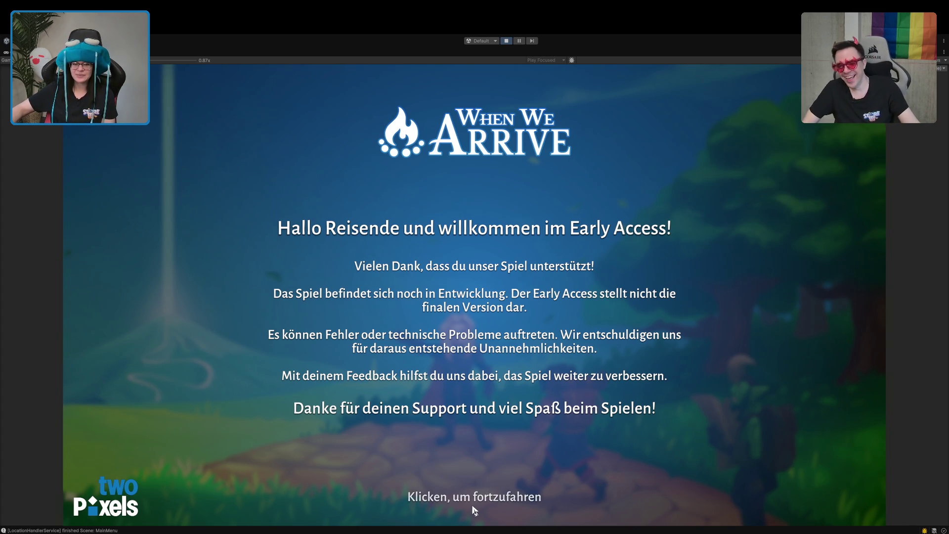
# Dismiss the welcome screen and choose 'Mehrspieler - Lobby hosten' from the main menu
pyautogui.click(473, 507)
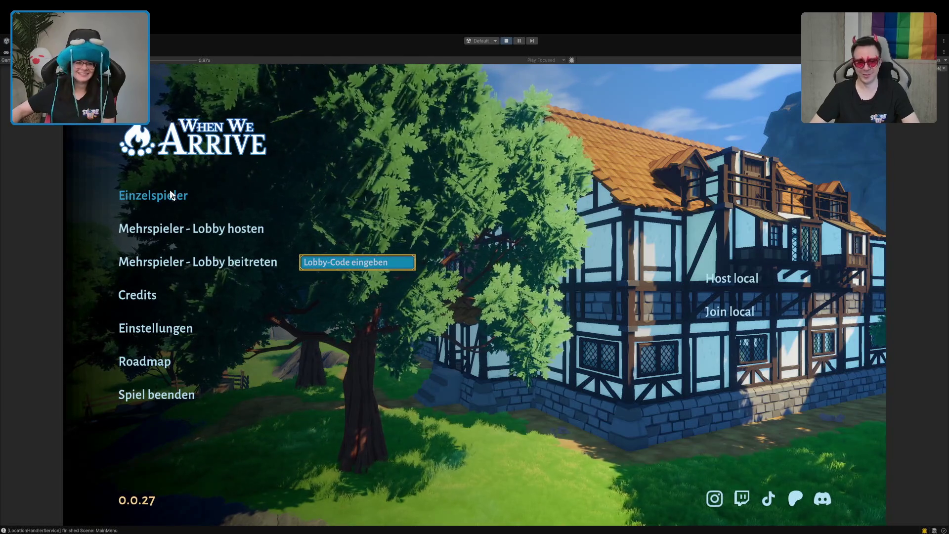
pyautogui.click(203, 235)
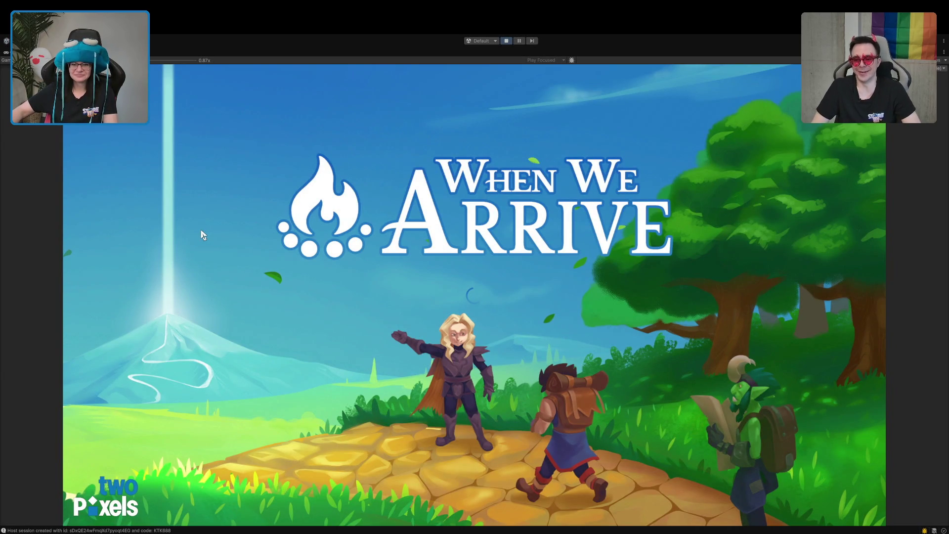
# Copy the lobby code from the pause menu and resume play
pyautogui.press('Escape')
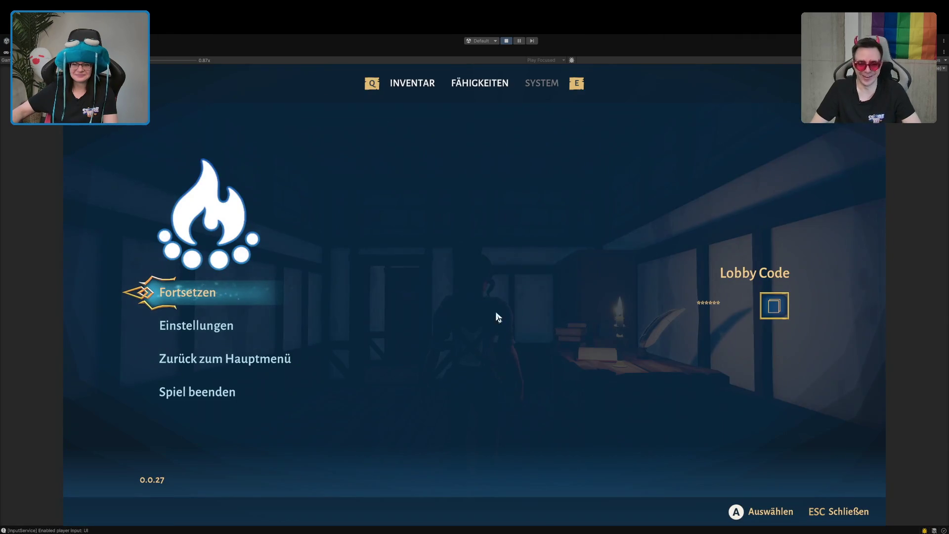
pyautogui.click(779, 317)
pyautogui.press('Escape')
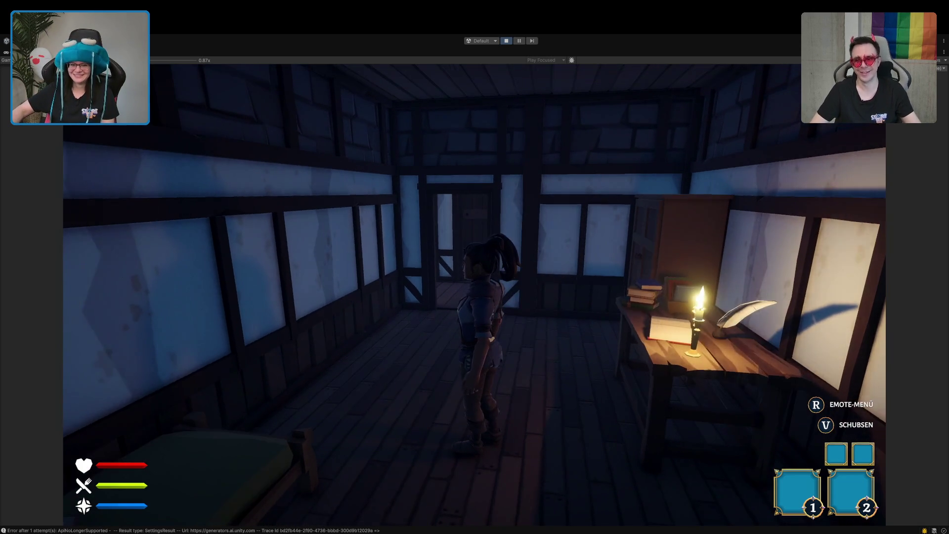
# At the desk, change the class from Keine to Magier under KLASSEN and confirm with Ja
pyautogui.press('s')
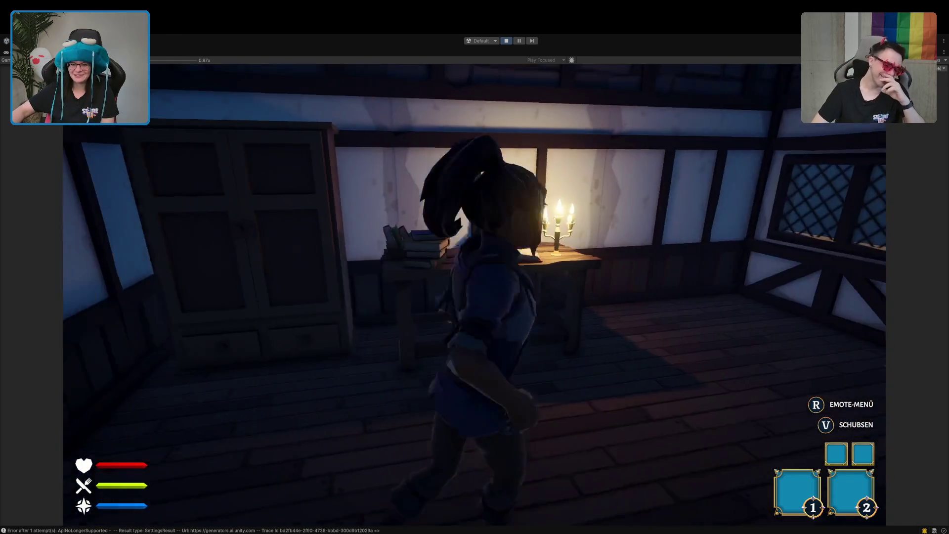
pyautogui.press('e')
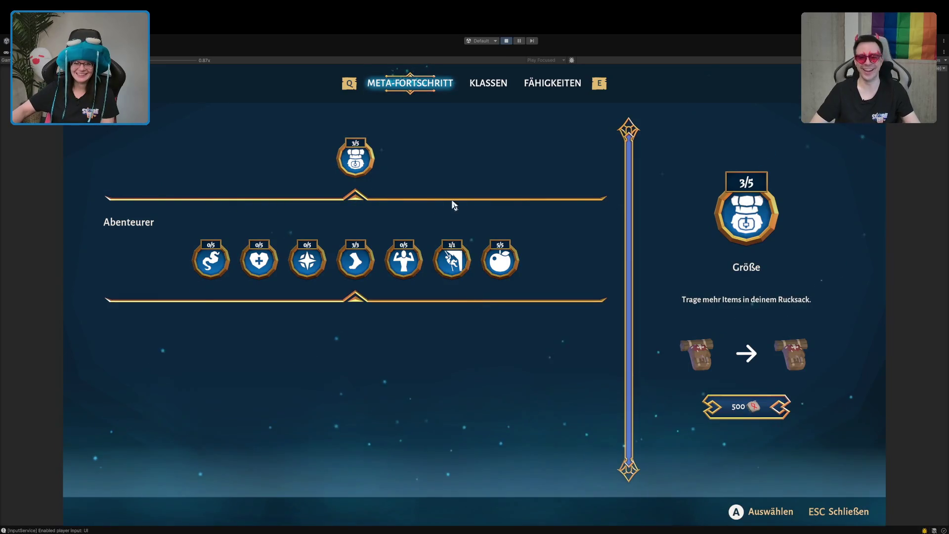
pyautogui.click(495, 90)
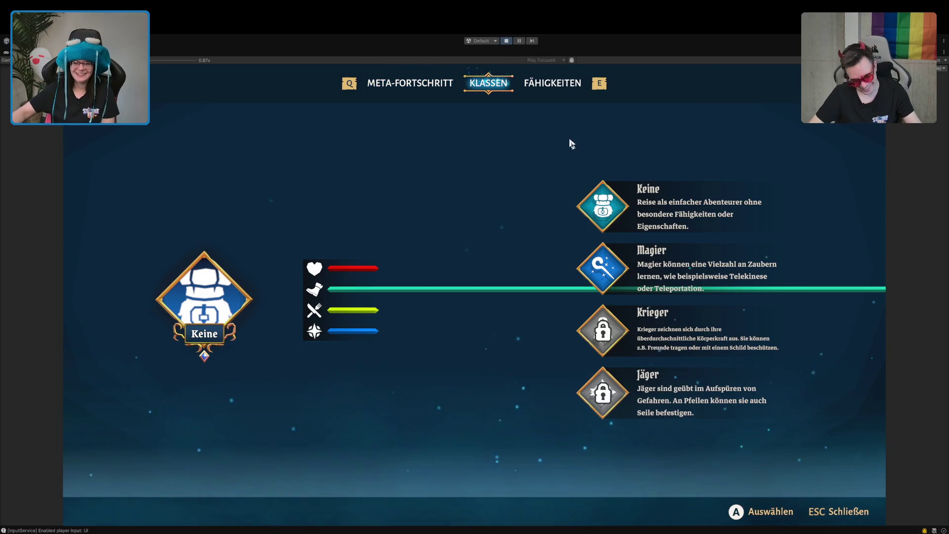
pyautogui.click(597, 270)
pyautogui.press('Escape')
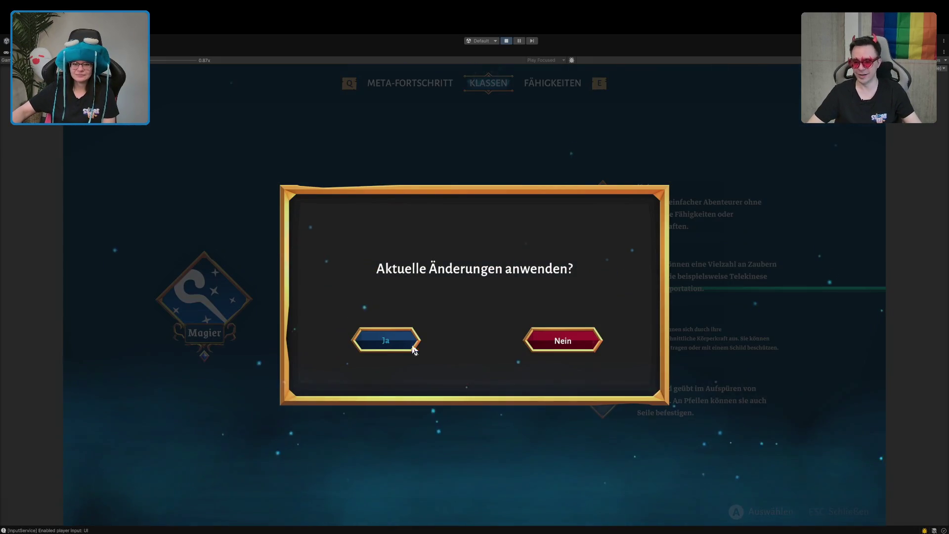
pyautogui.press('Return')
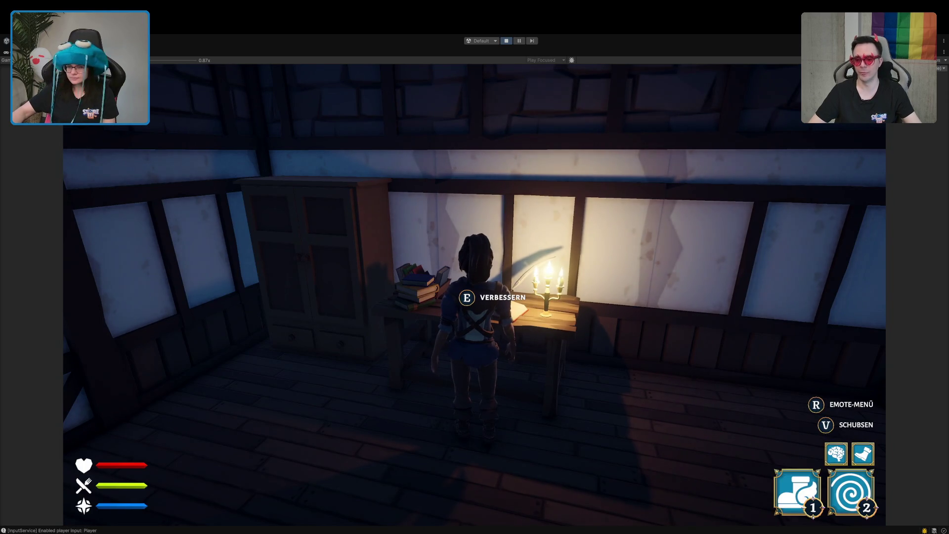
pyautogui.press('s')
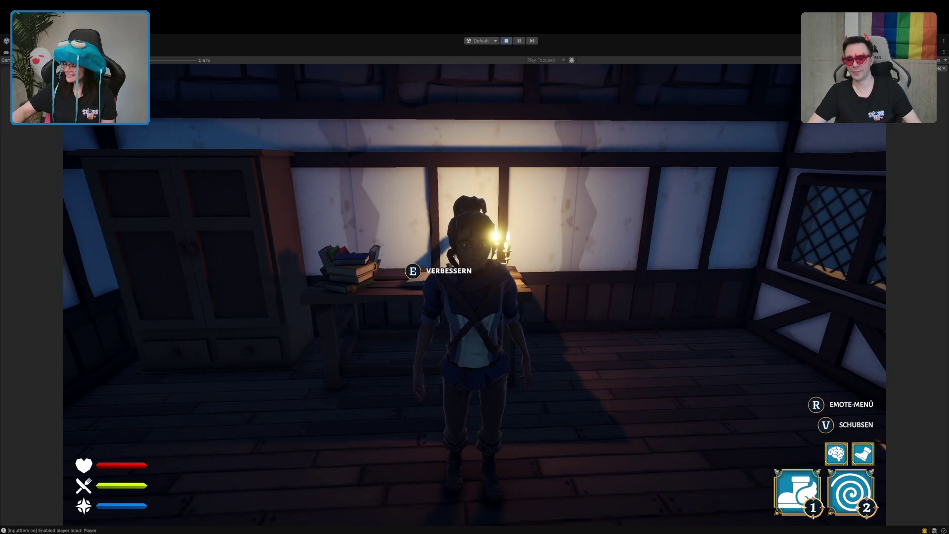
# Walk out of the starting room, across the tavern and through the house doorway outdoors
pyautogui.press('w')
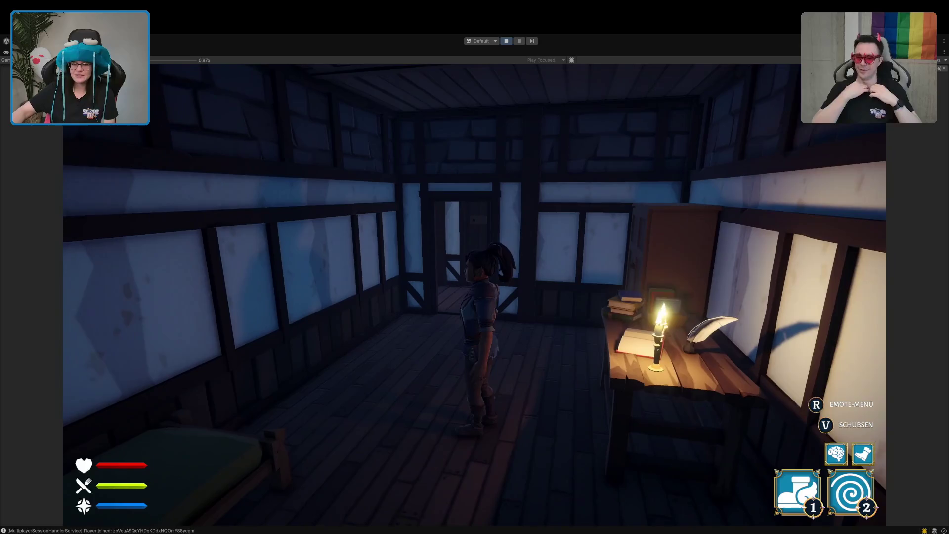
pyautogui.press('s')
pyautogui.press('w')
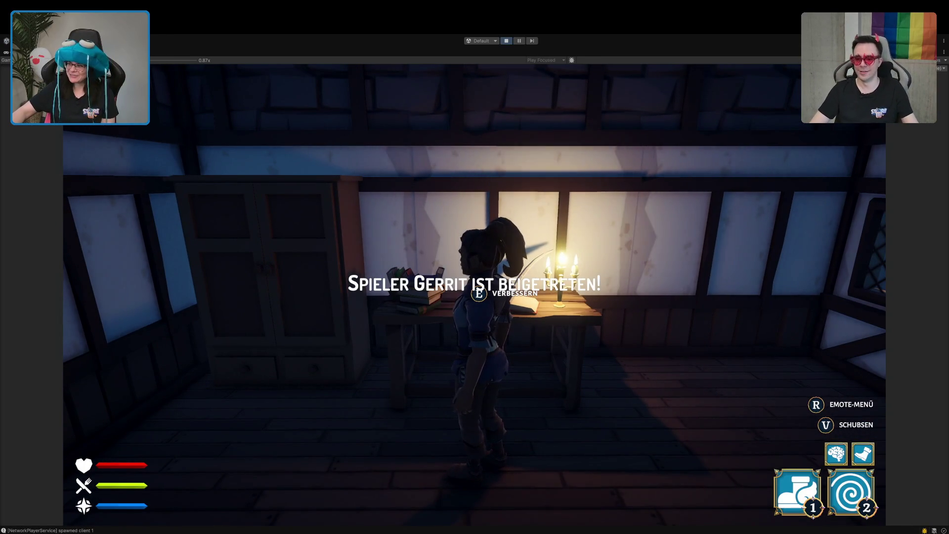
pyautogui.press('d')
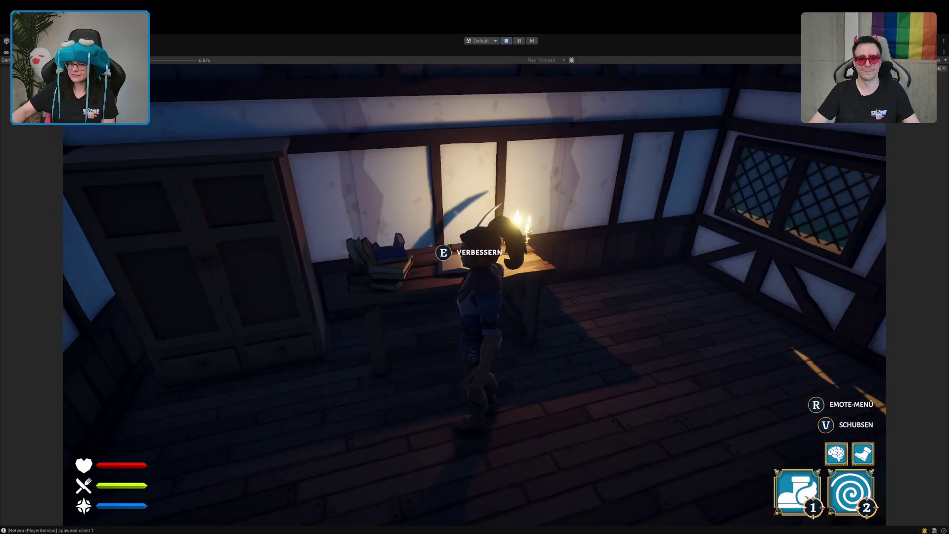
pyautogui.press('w')
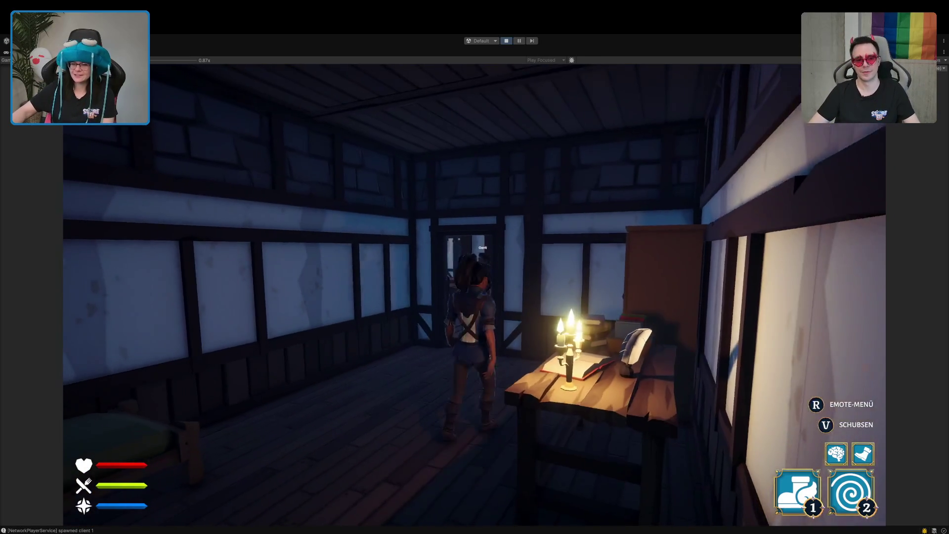
pyautogui.press('w')
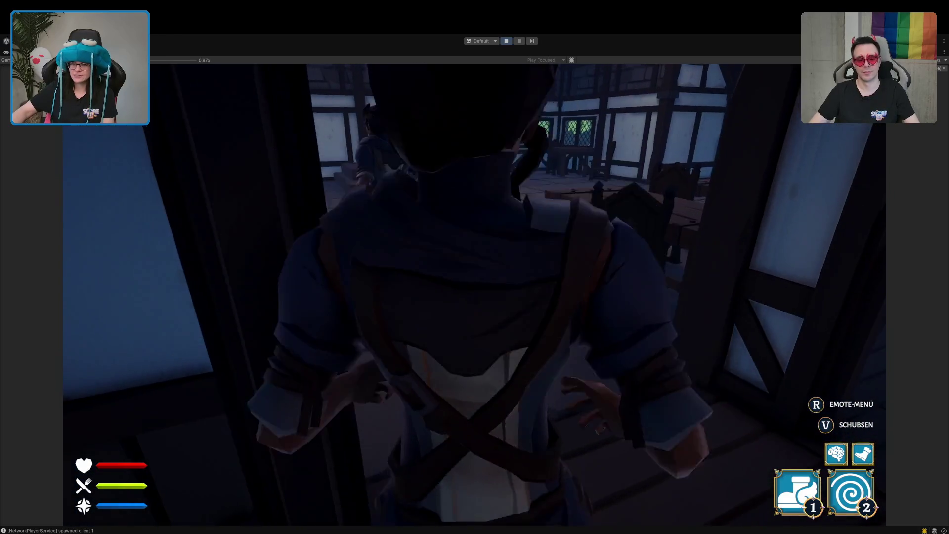
pyautogui.press('w')
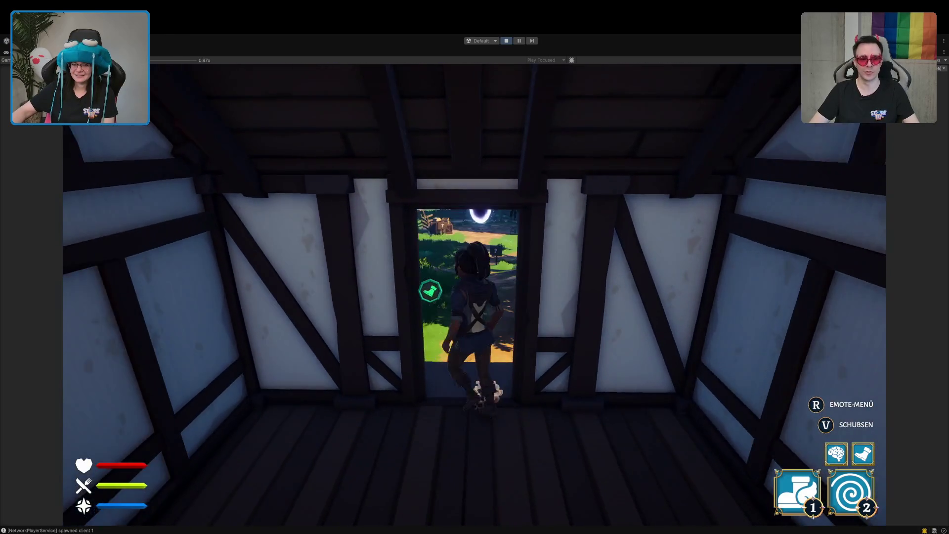
pyautogui.press('w')
pyautogui.press('w')
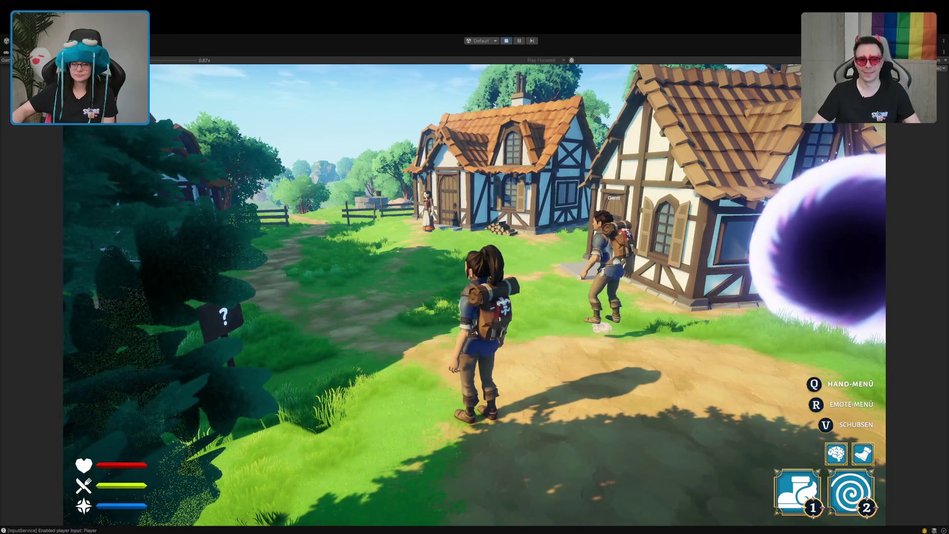
# Run up the village path past the houses and down the hill toward the fenced fields
pyautogui.press('w')
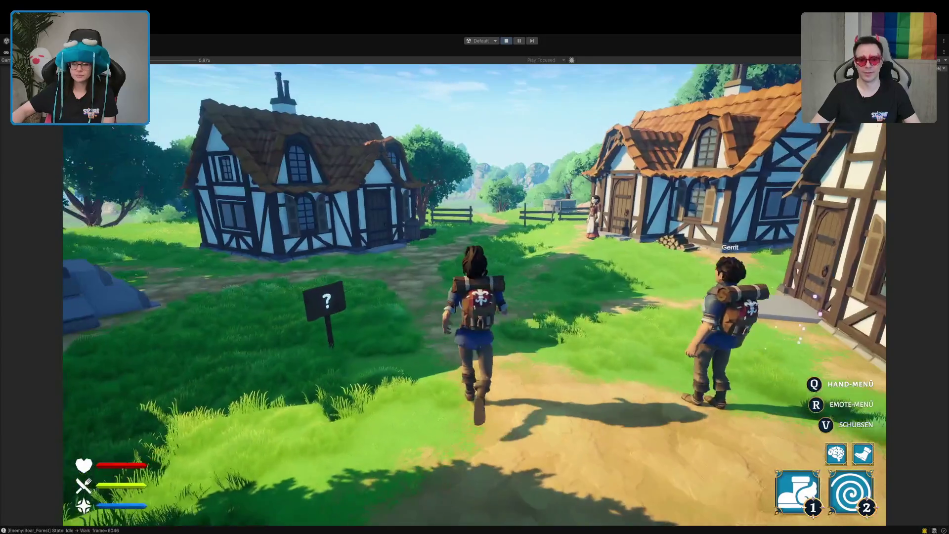
pyautogui.press('w')
pyautogui.press('w')
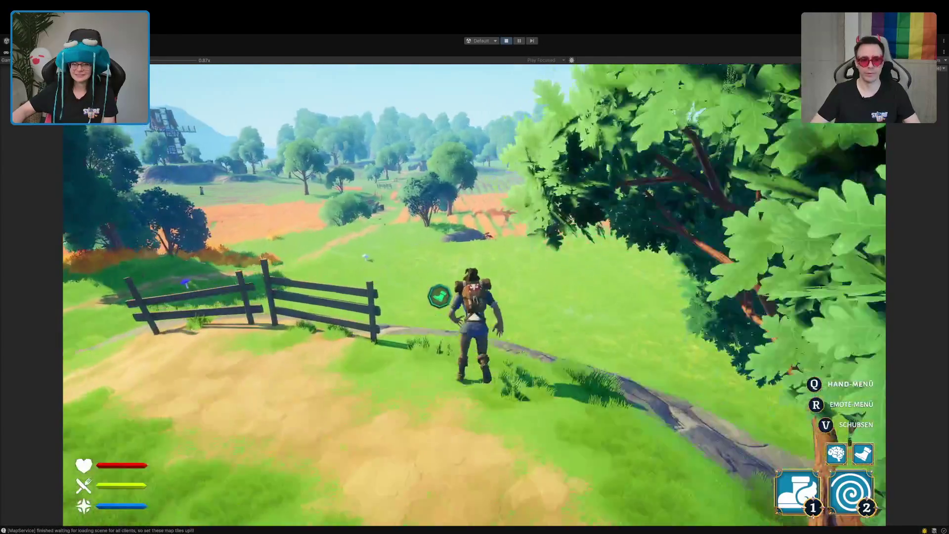
pyautogui.press('w')
pyautogui.press('w')
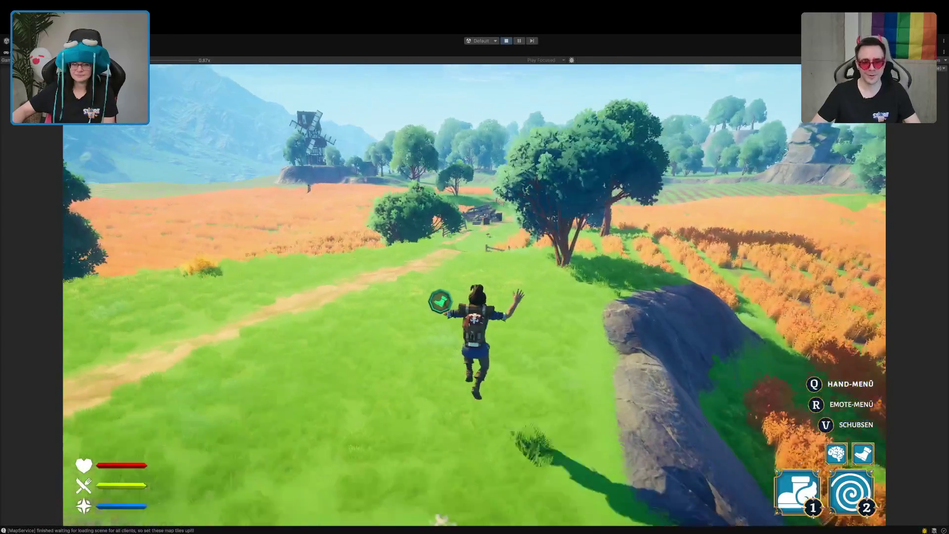
pyautogui.press('w')
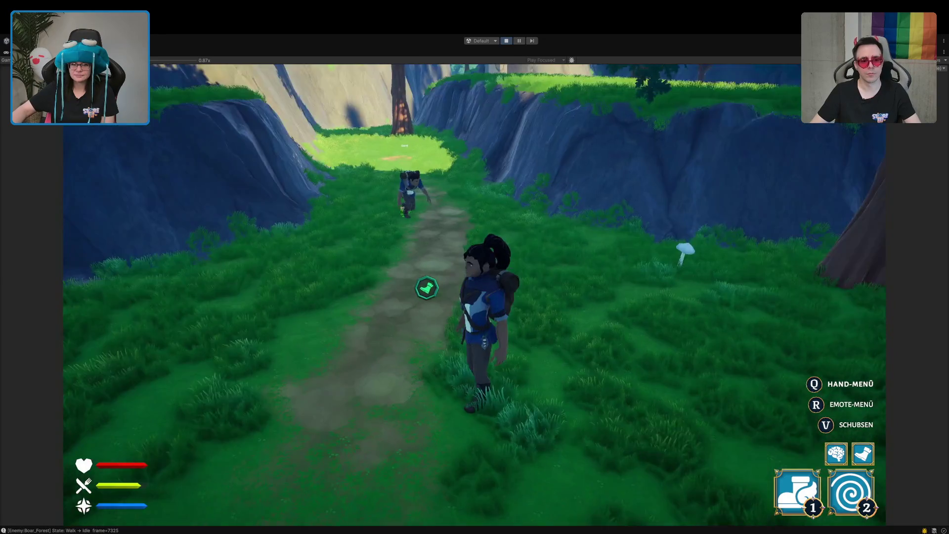
# Run along the forest path and across the meadow toward the boar and the other player
pyautogui.press('w')
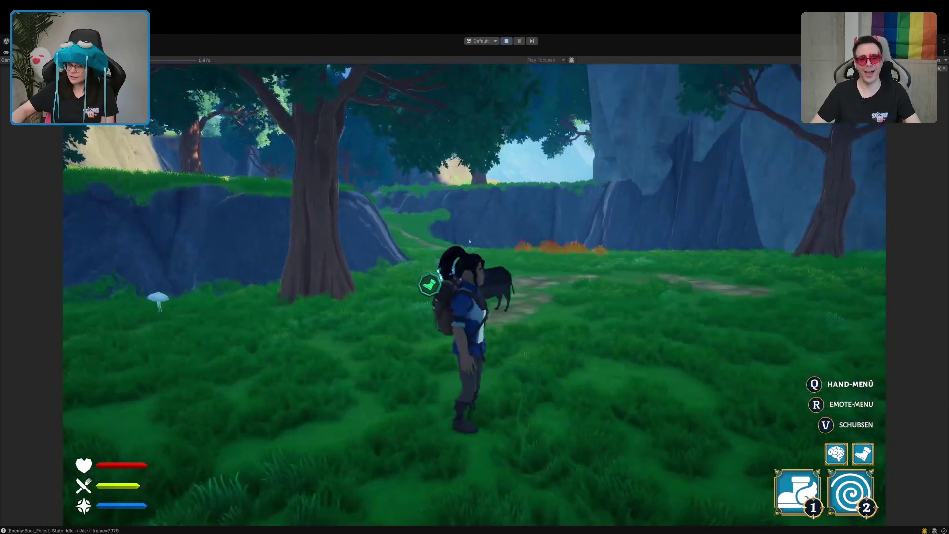
pyautogui.press('s')
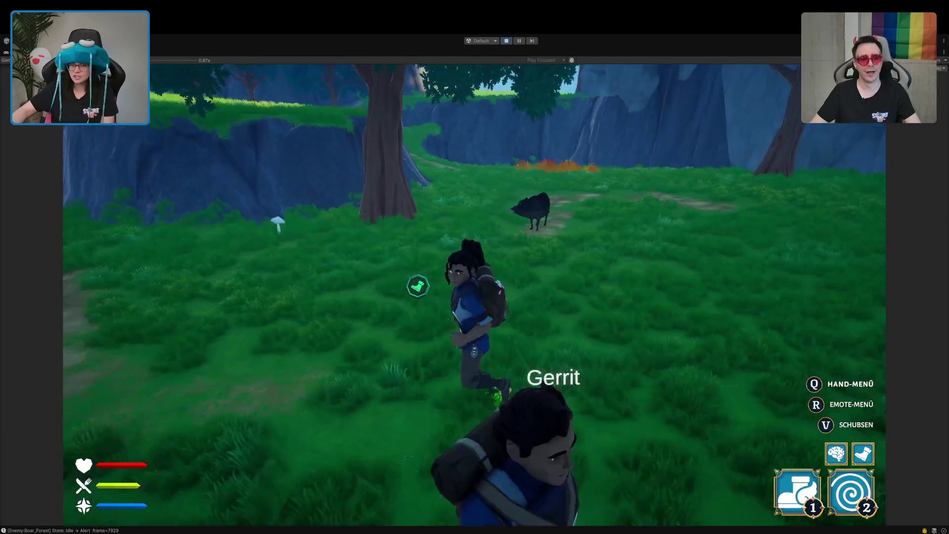
pyautogui.press('w')
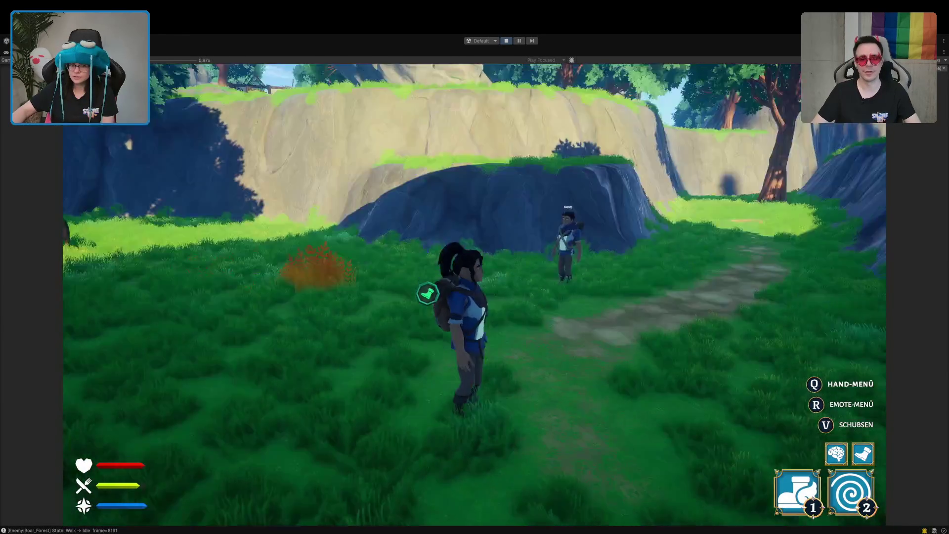
pyautogui.press('w')
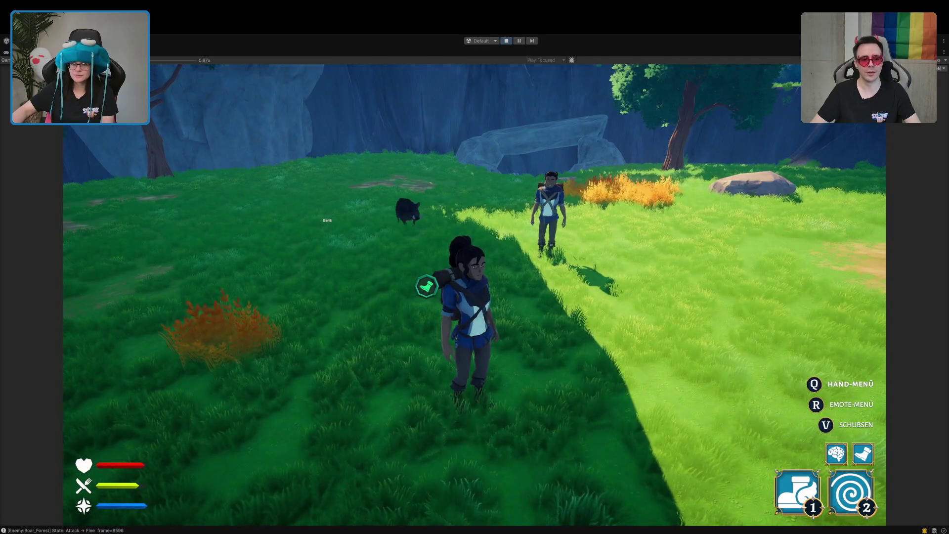
pyautogui.press('a')
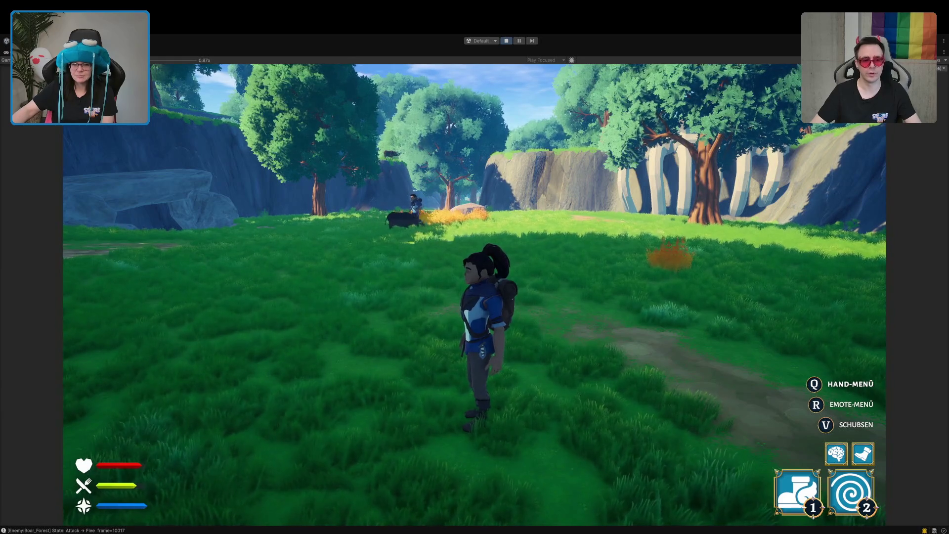
# Run around the meadow and along the forest path toward the chest tower
pyautogui.press('w')
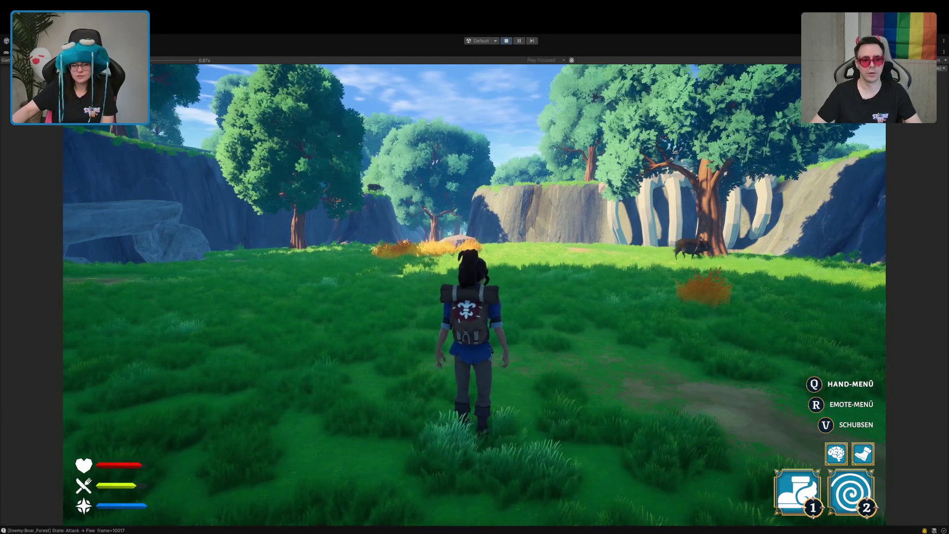
pyautogui.press('d')
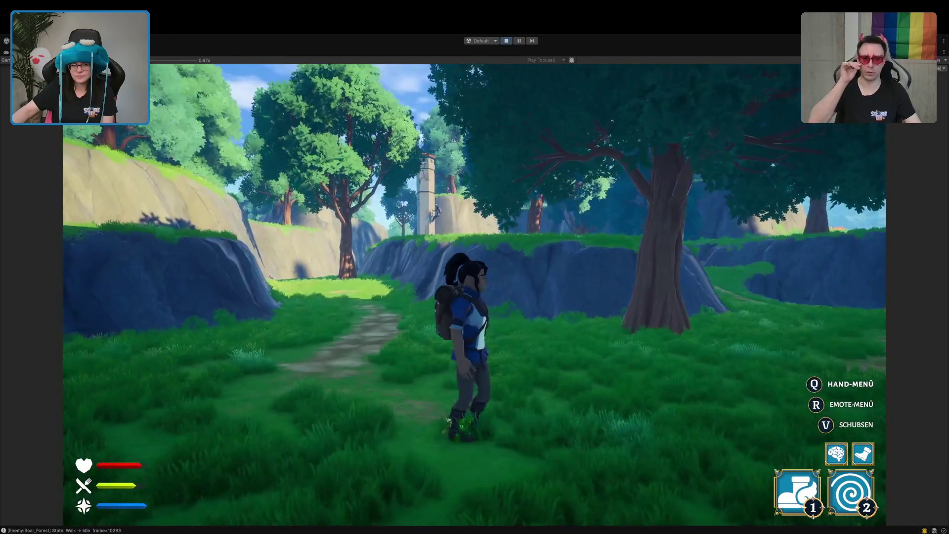
pyautogui.press('a')
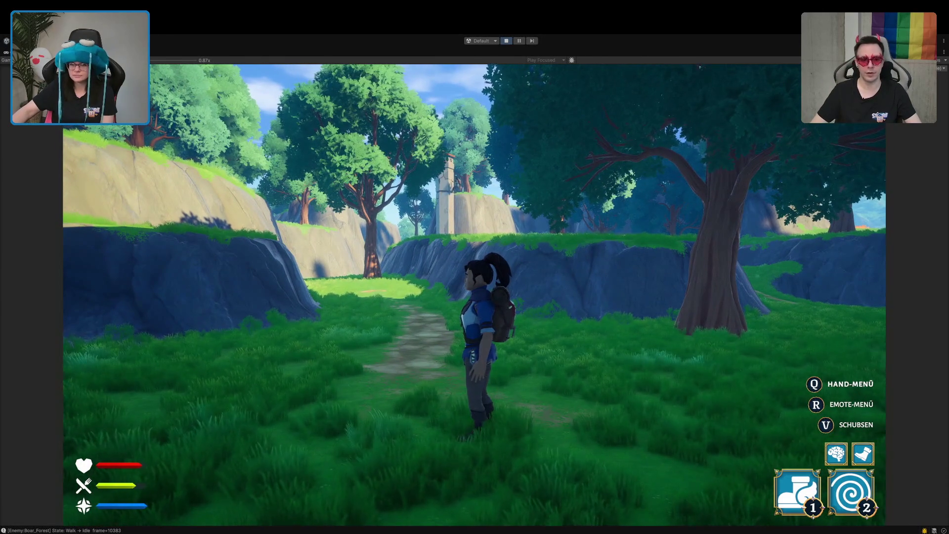
pyautogui.press('w')
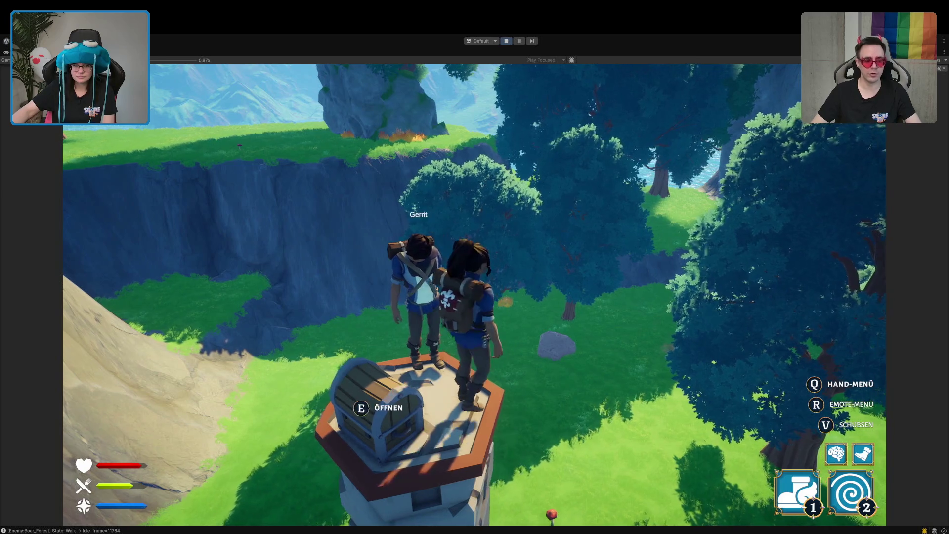
# Open and close the tower chest, then use ability 2 to teleport the downed character upright
pyautogui.press('e')
pyautogui.press('Escape')
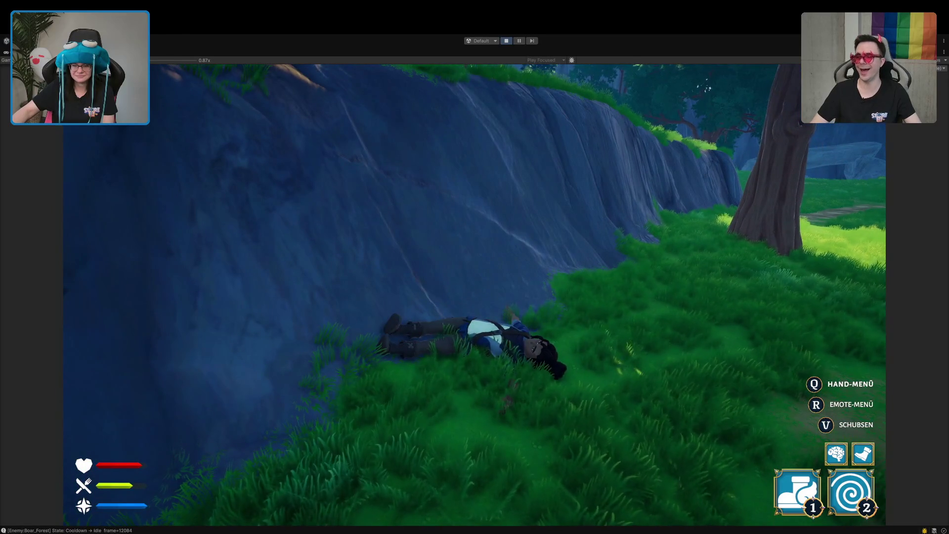
pyautogui.press('2')
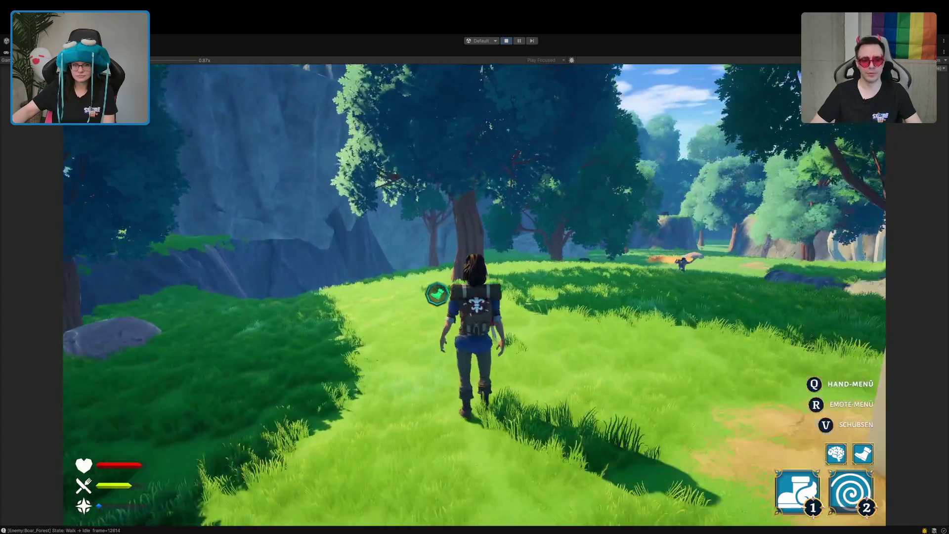
# Climb the rock wall and sandy cliff to the campfire, then un-maximize the Game view
pyautogui.press('w')
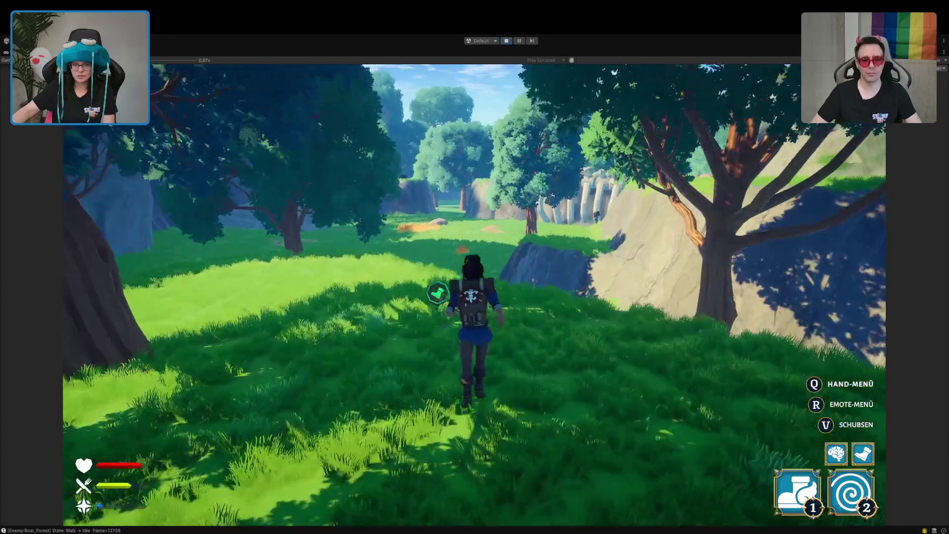
pyautogui.press('space')
pyautogui.press('w')
pyautogui.press('w')
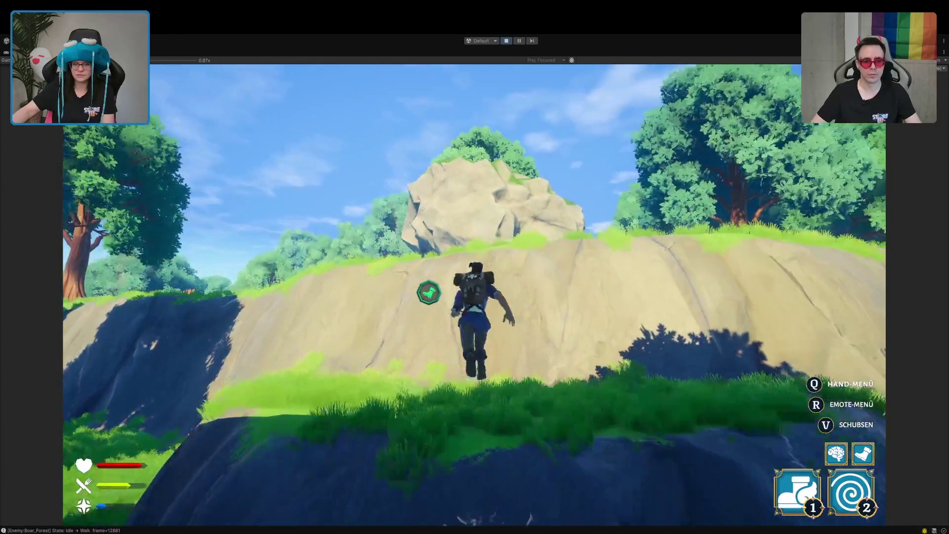
pyautogui.press('w')
pyautogui.press('1')
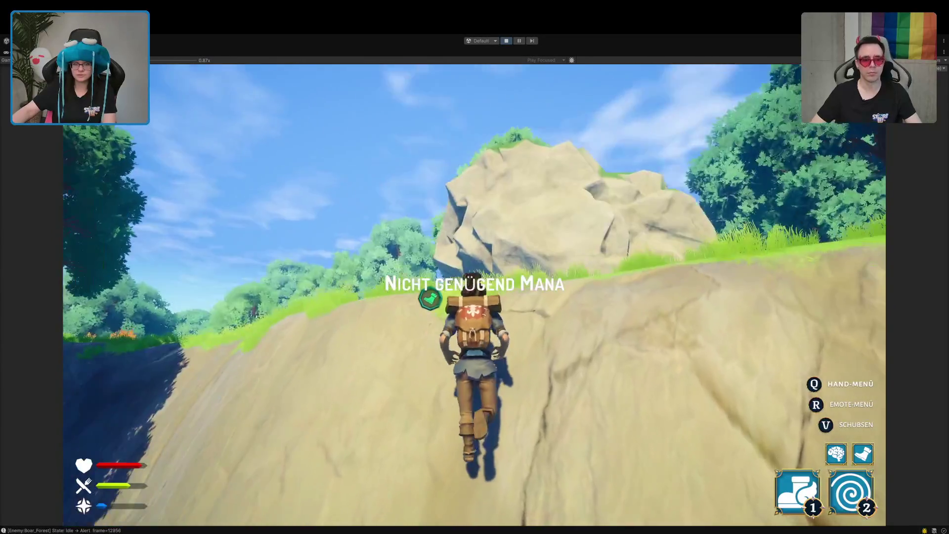
pyautogui.press('w')
pyautogui.press('w')
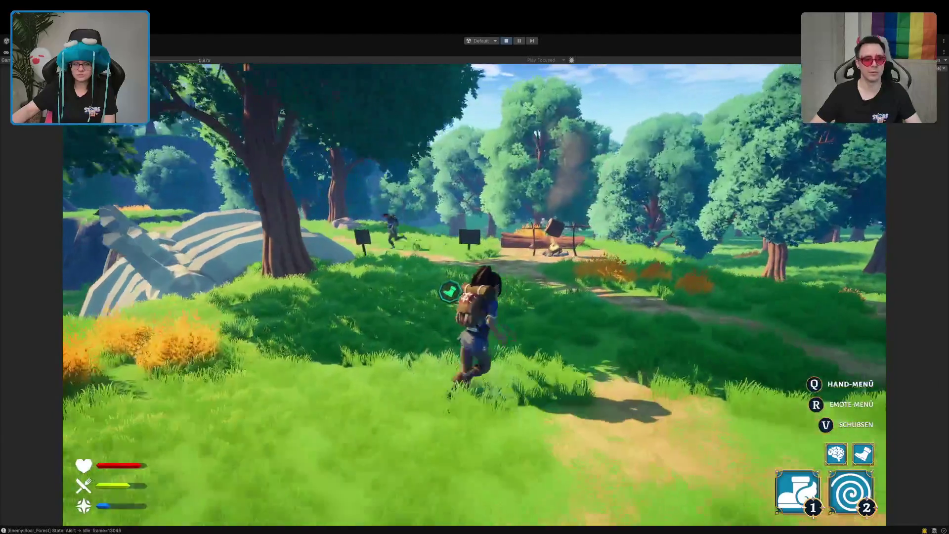
pyautogui.press('w')
pyautogui.press('w')
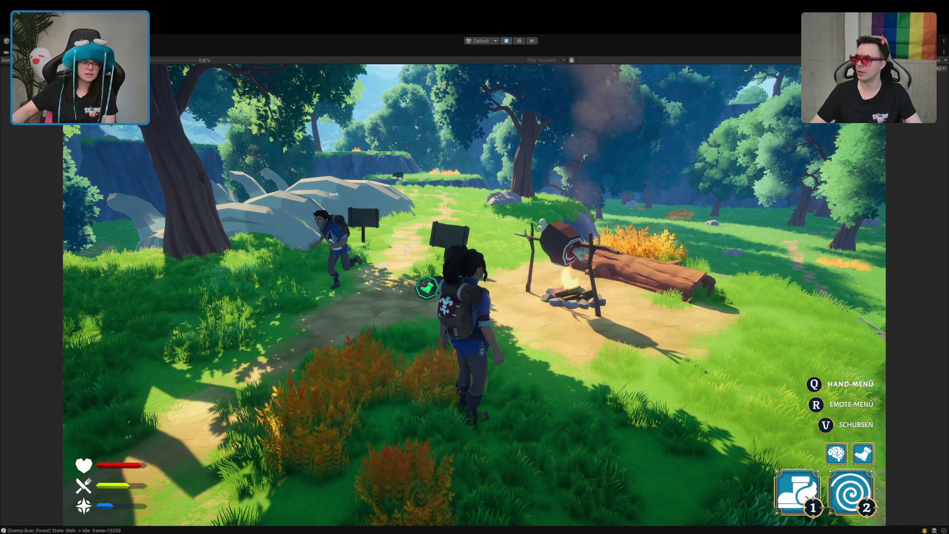
pyautogui.hotkey('shift', 'space')
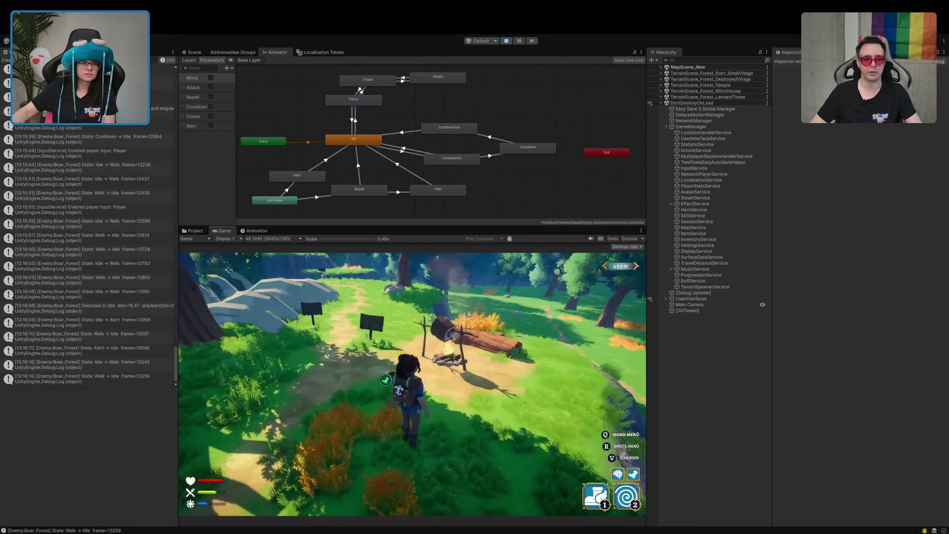
# Hide the Console's info messages, widen the Console panel, then maximise the Game view again
pyautogui.click(89, 217)
pyautogui.scroll(10, 89, 223)
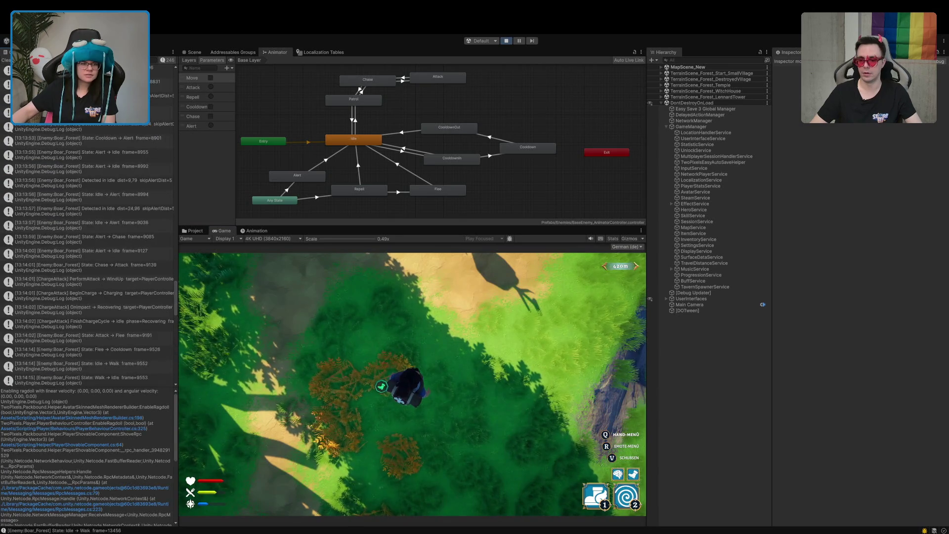
pyautogui.click(167, 60)
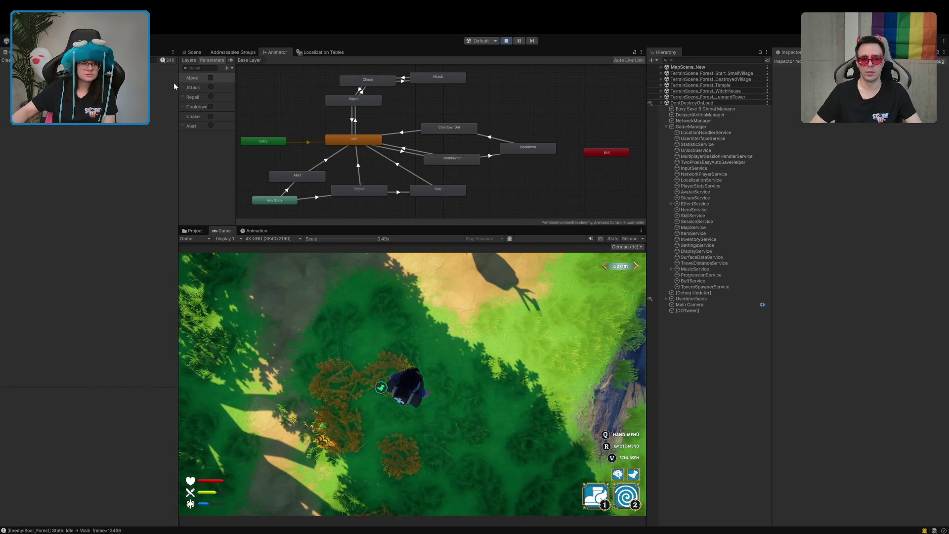
pyautogui.moveTo(179, 83); pyautogui.dragTo(232, 81)
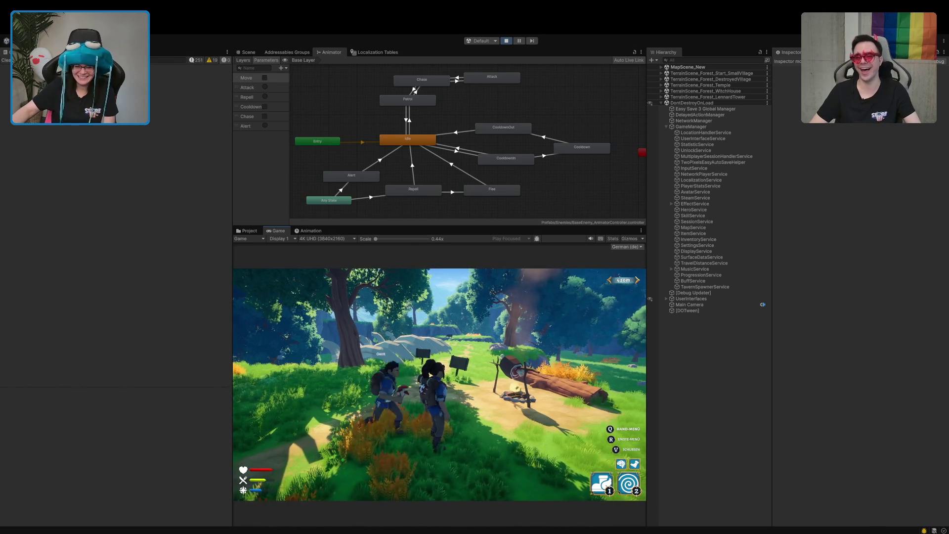
pyautogui.doubleClick(281, 232)
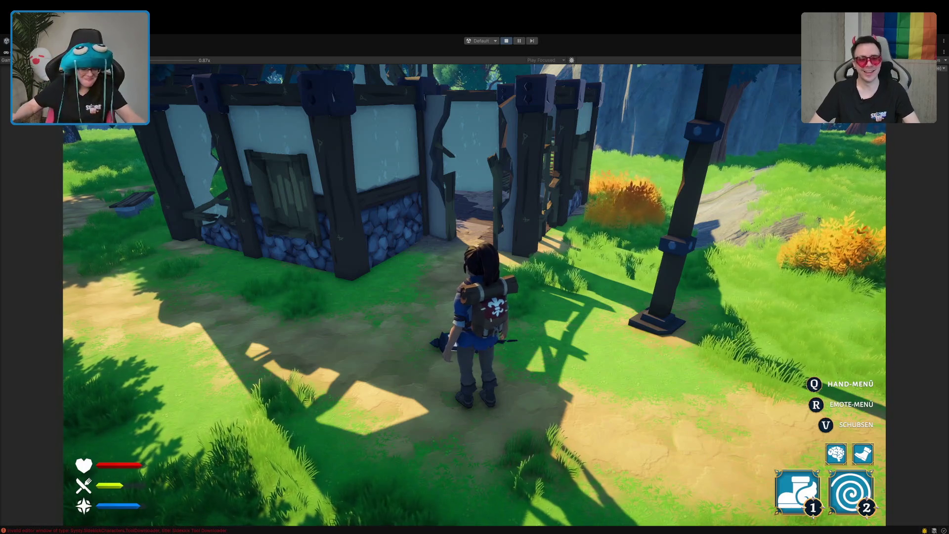
# Run the character forward along the path past the house toward the loot
pyautogui.press('w')
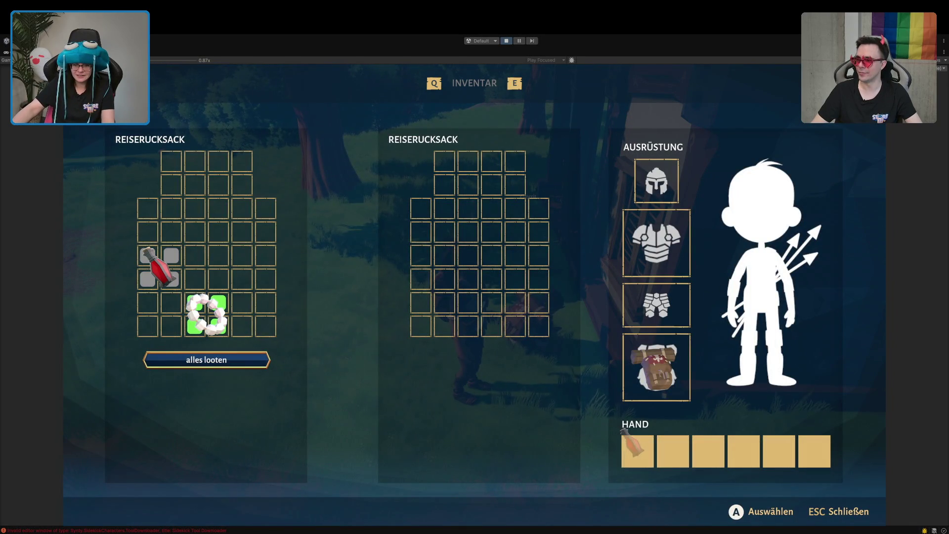
# Close the inventory and equip the healing potion from the radial hand menu
pyautogui.press('Escape')
pyautogui.press('q')
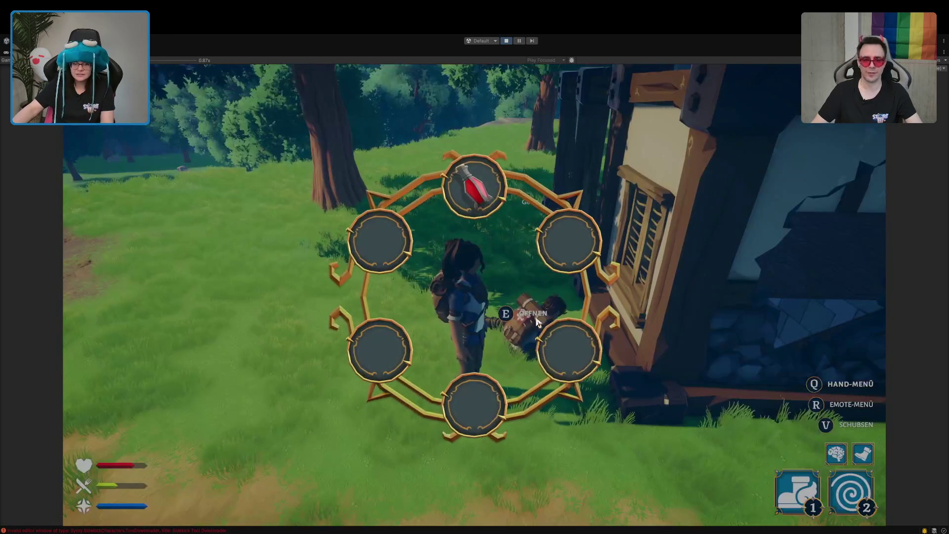
pyautogui.click(479, 205)
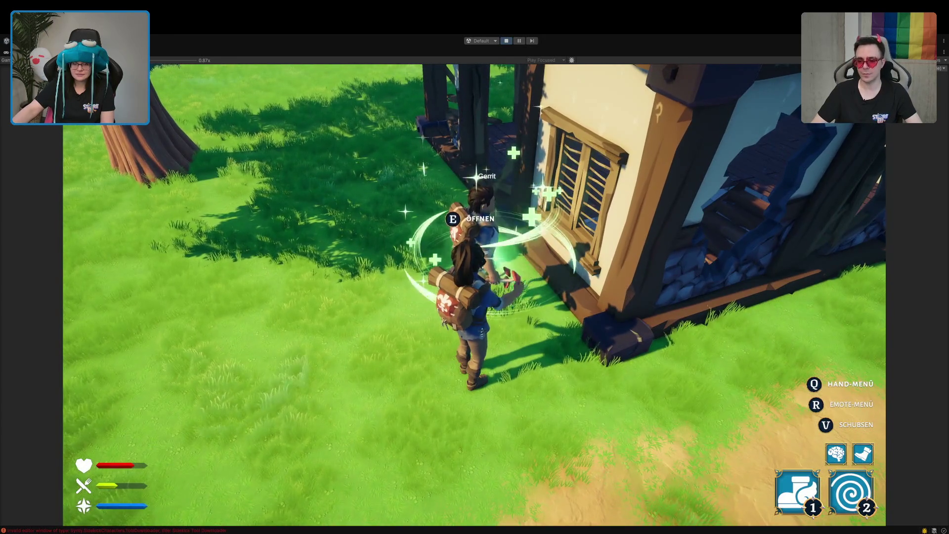
# Walk the character away from the house onto the path and back again
pyautogui.press('s')
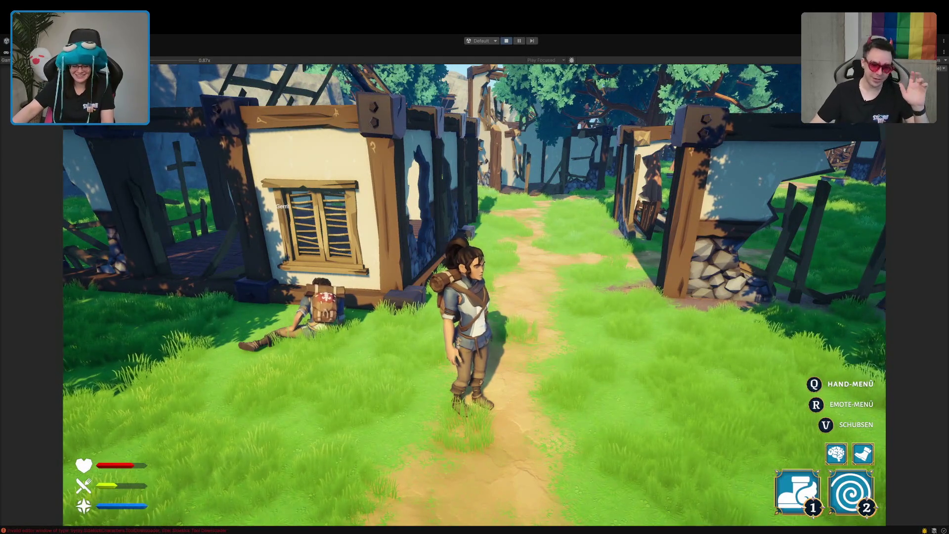
pyautogui.press('s')
pyautogui.press('w')
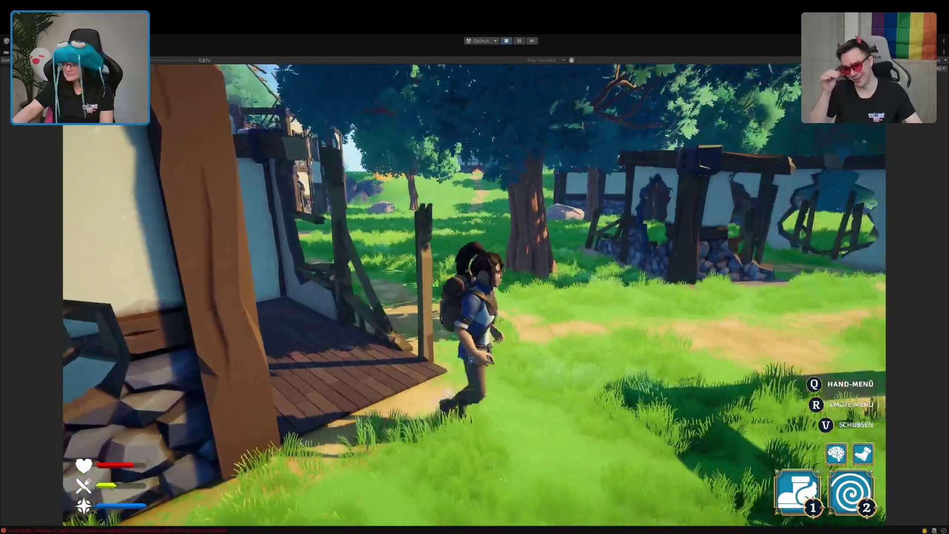
# Run between the ruined houses to the downed teammate and apply cheese from the hand menu
pyautogui.press('w')
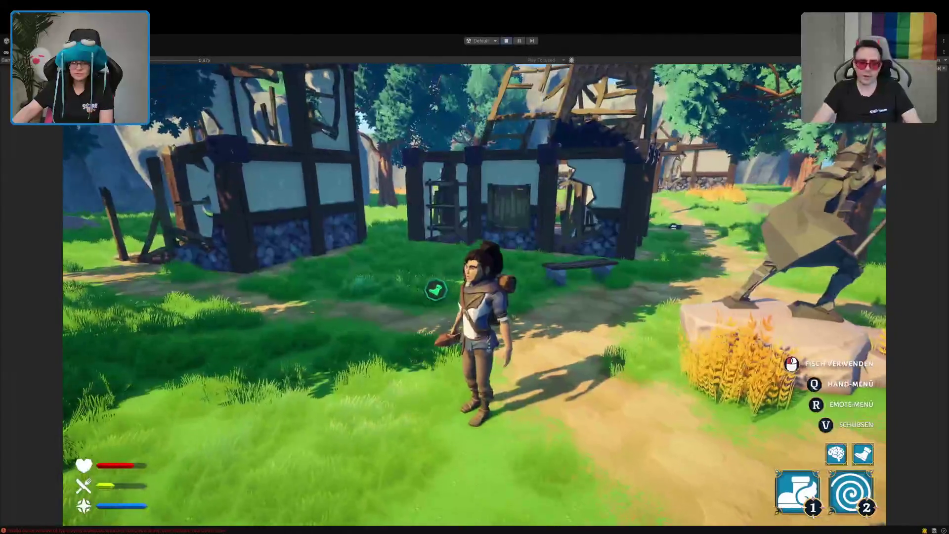
pyautogui.press('w')
pyautogui.press('w')
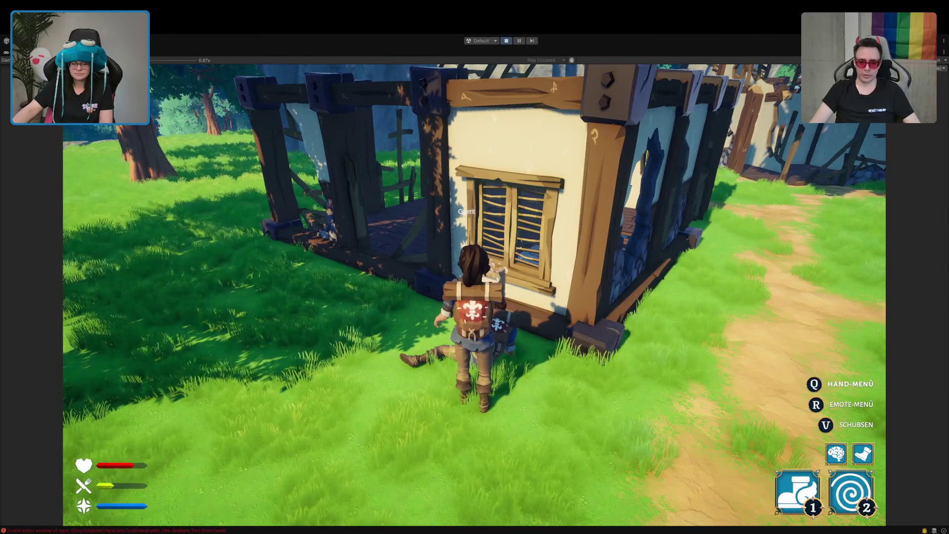
pyautogui.press('q')
pyautogui.press('q')
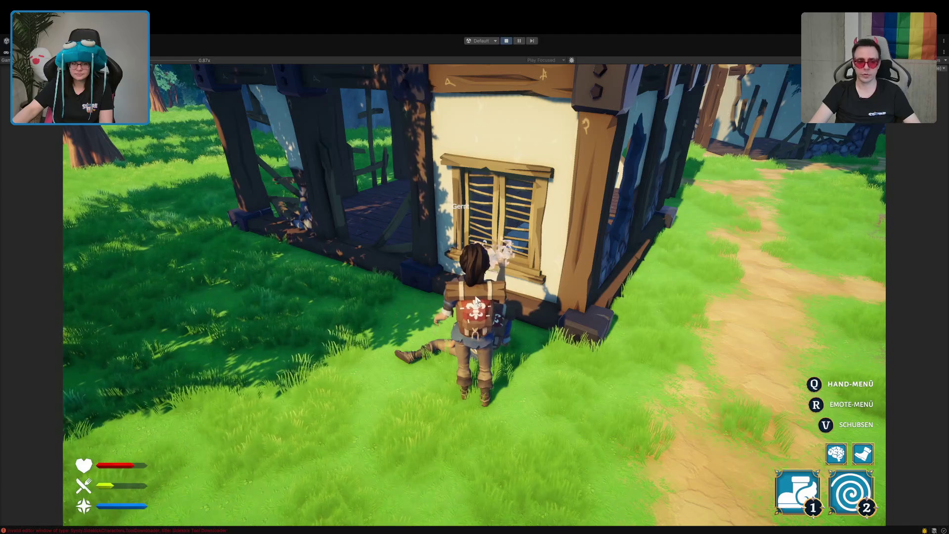
pyautogui.press('q')
pyautogui.press('q')
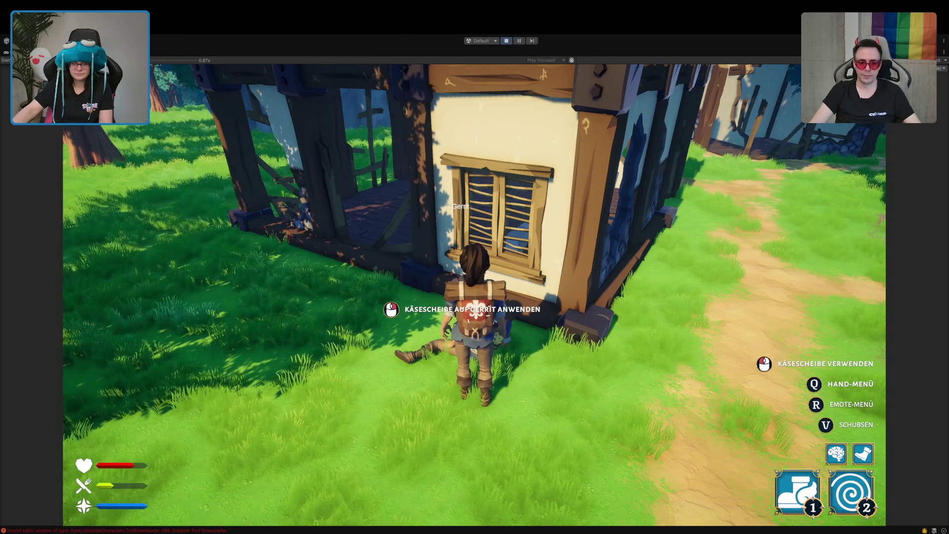
pyautogui.click(474, 294)
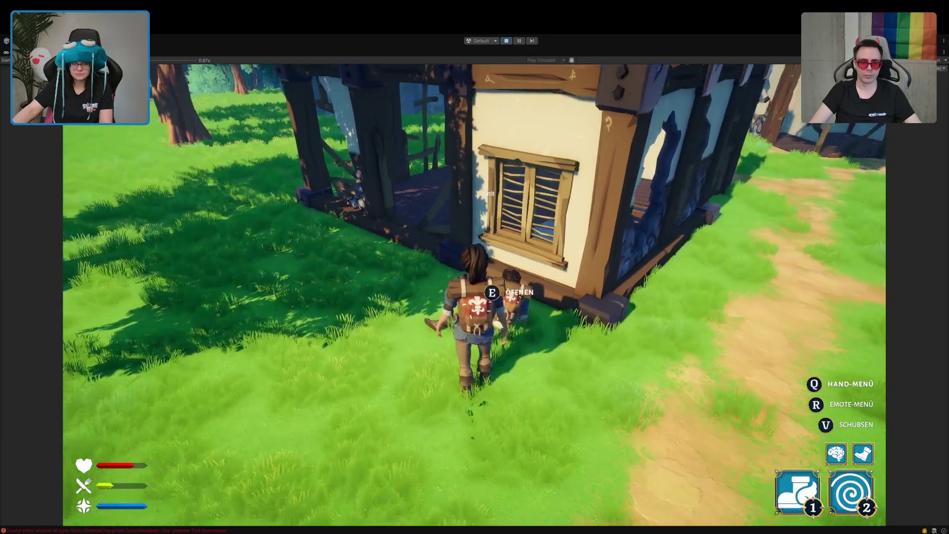
# Loot the Heiltrank from the teammate's backpack into the third hand slot
pyautogui.press('e')
pyautogui.moveTo(171, 277)
pyautogui.mouseDown()
pyautogui.moveTo(572, 392)
pyautogui.moveTo(712, 452)
pyautogui.mouseUp()
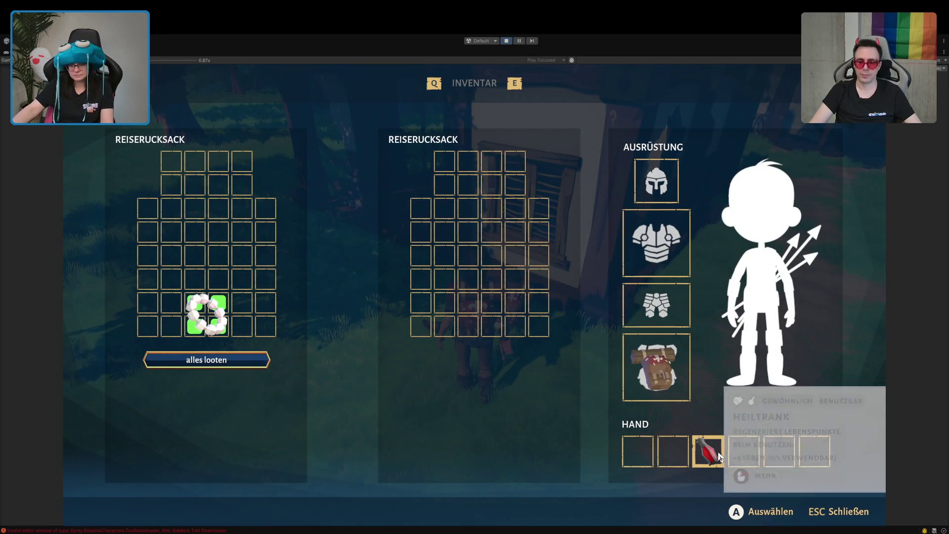
pyautogui.press('Escape')
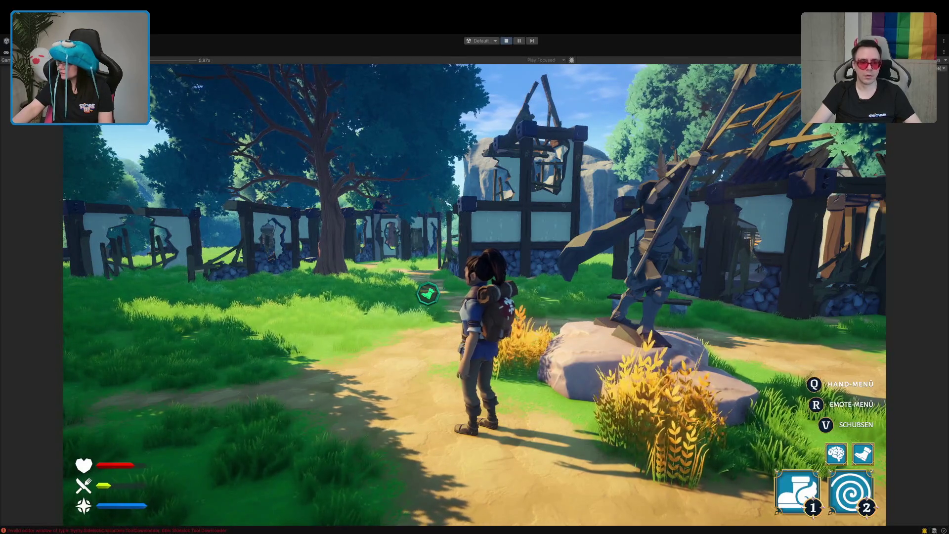
# Run along the path toward the ruined village houses, then stop the play session
pyautogui.moveTo(474, 267)
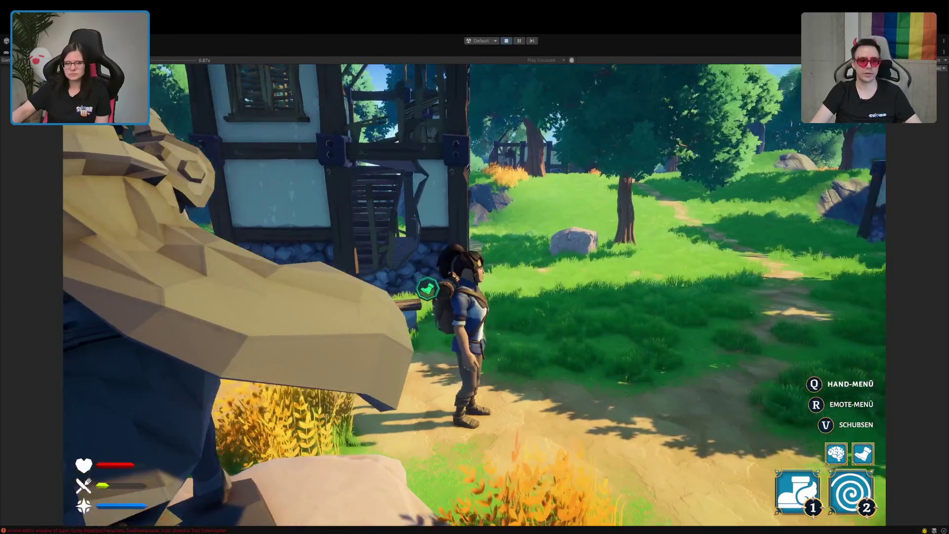
pyautogui.press('w')
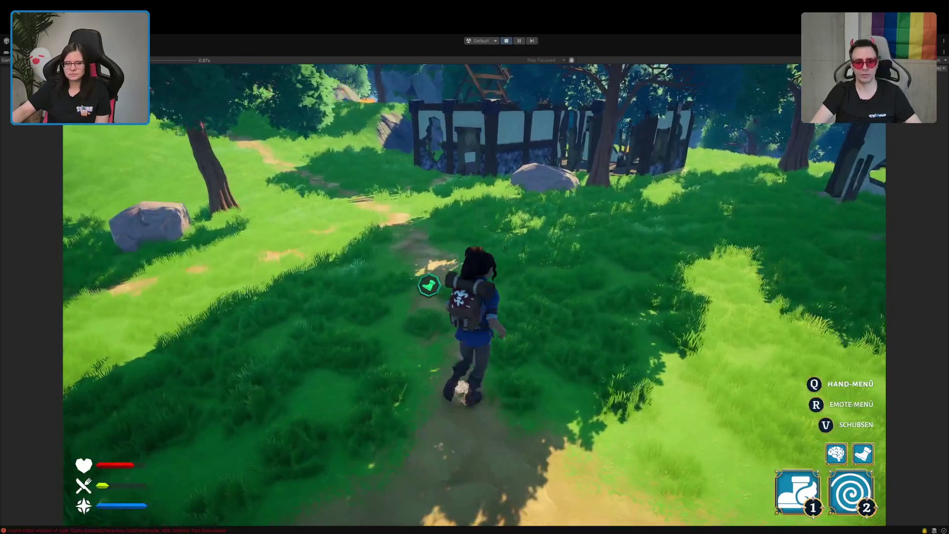
pyautogui.press('w')
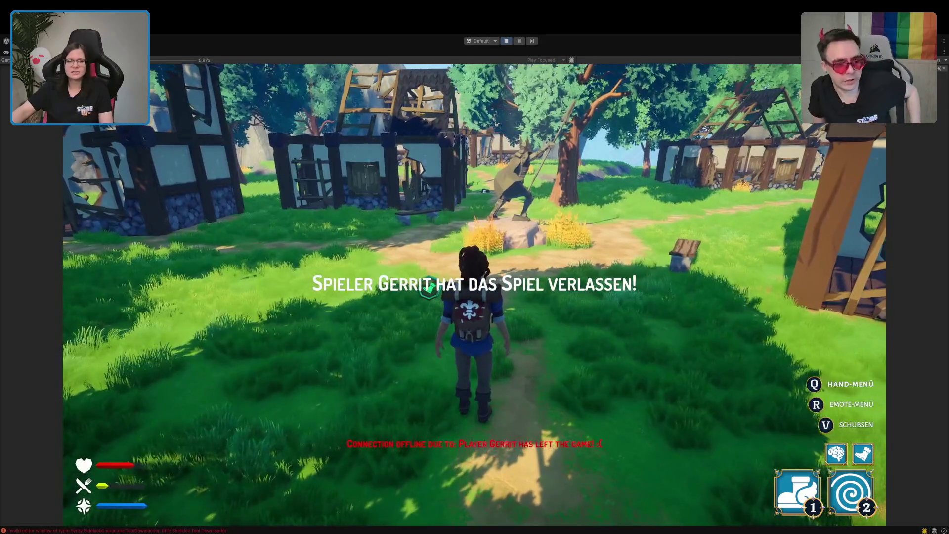
pyautogui.press('w')
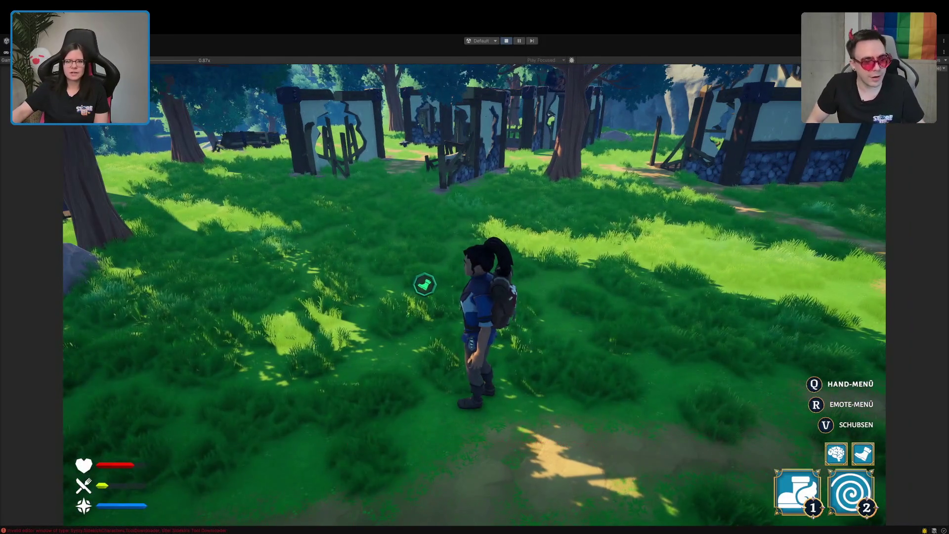
pyautogui.click(506, 41)
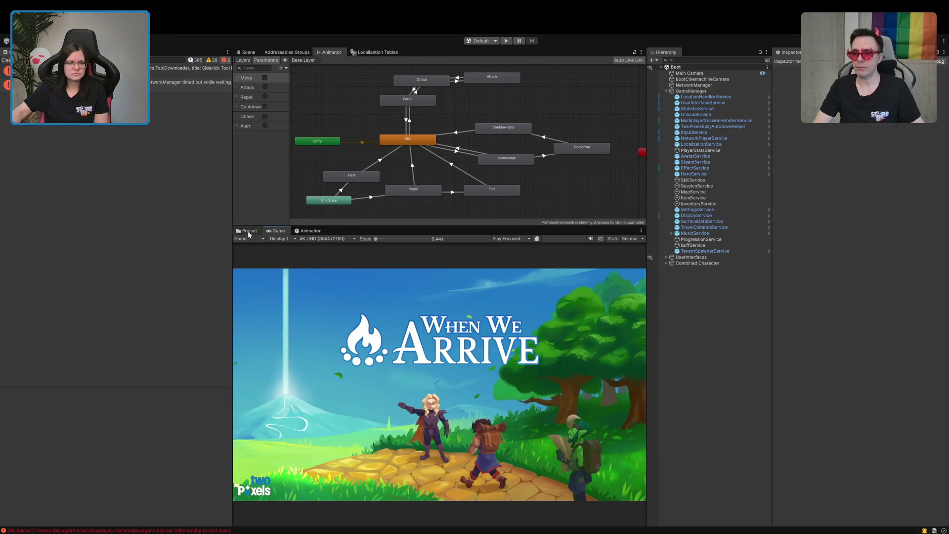
# Show the Project files in the lower panel and clear all Console messages
pyautogui.click(246, 232)
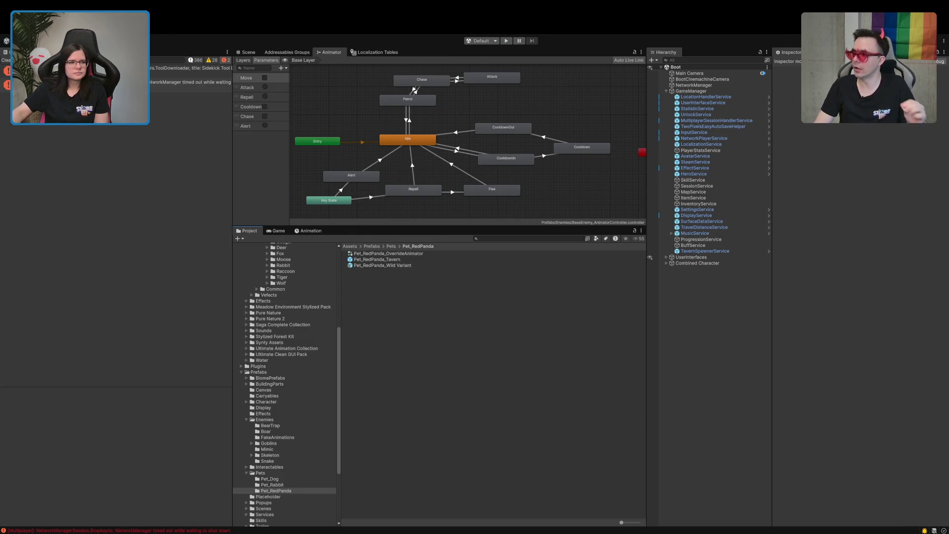
pyautogui.click(6, 61)
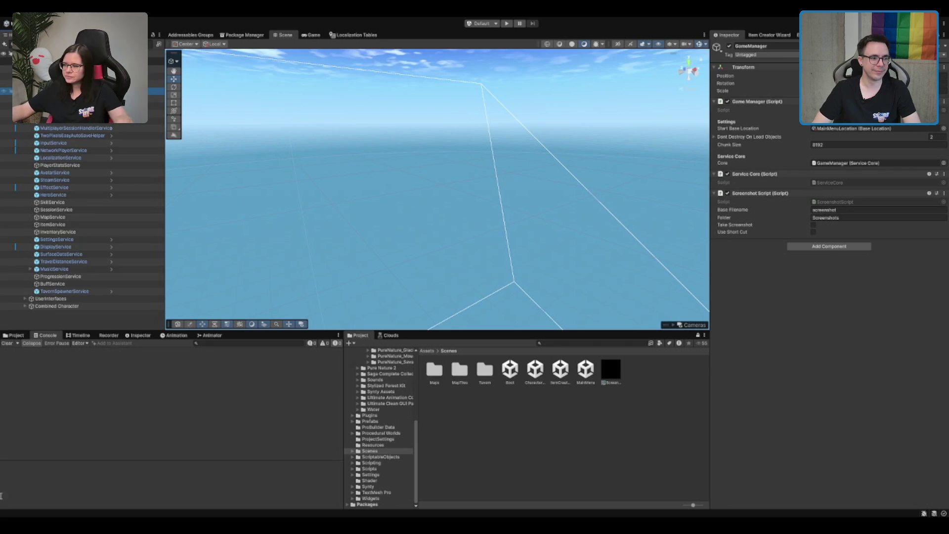
# Add a forest tile data entry to MapService's Debug Test Tiles list, then enter Play mode
pyautogui.click(142, 217)
pyautogui.click(728, 250)
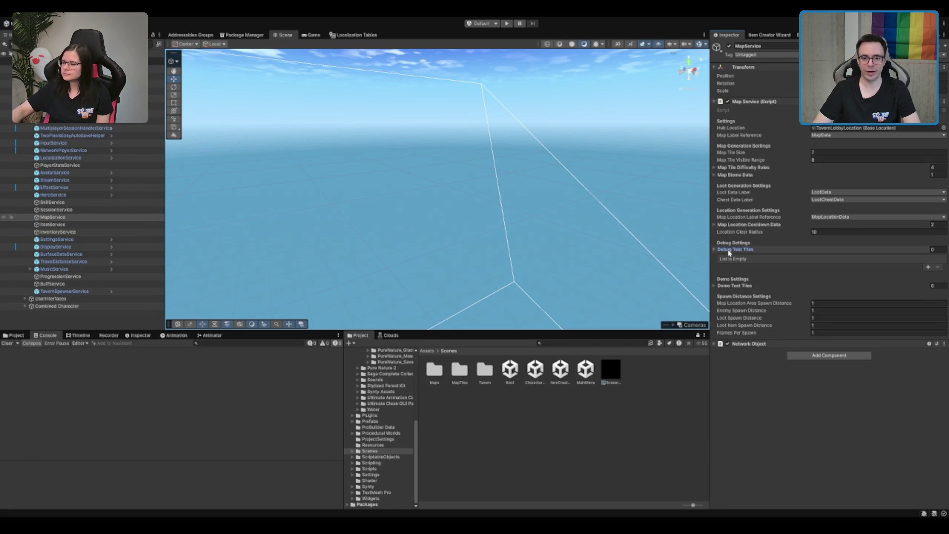
pyautogui.click(928, 267)
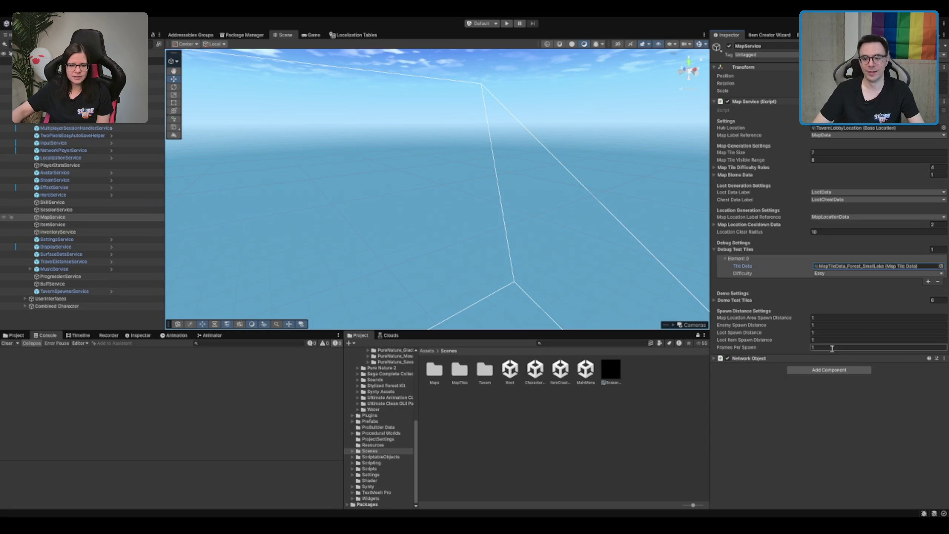
pyautogui.click(568, 462)
pyautogui.click(506, 24)
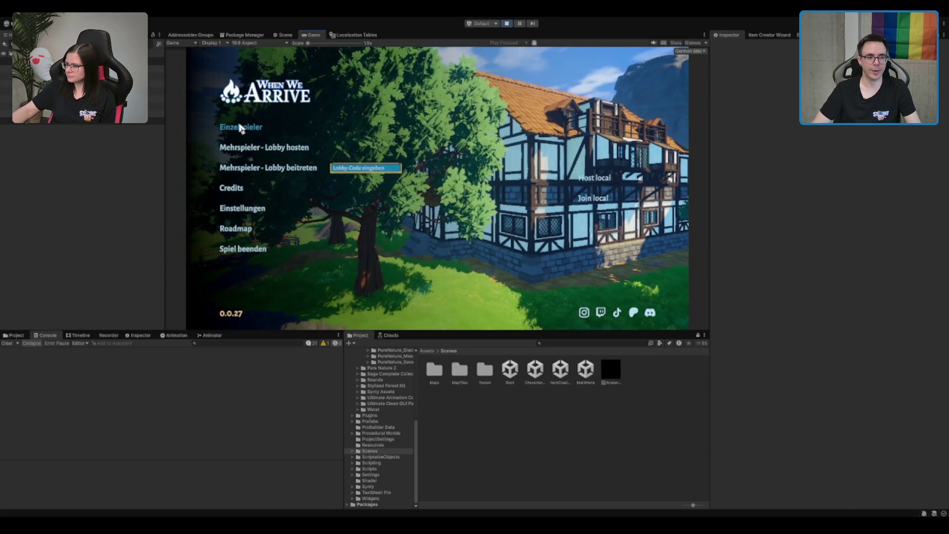
# Start an Einzelspieler game, run through the forest to the glowing portal, and maximise the Game view
pyautogui.click(242, 129)
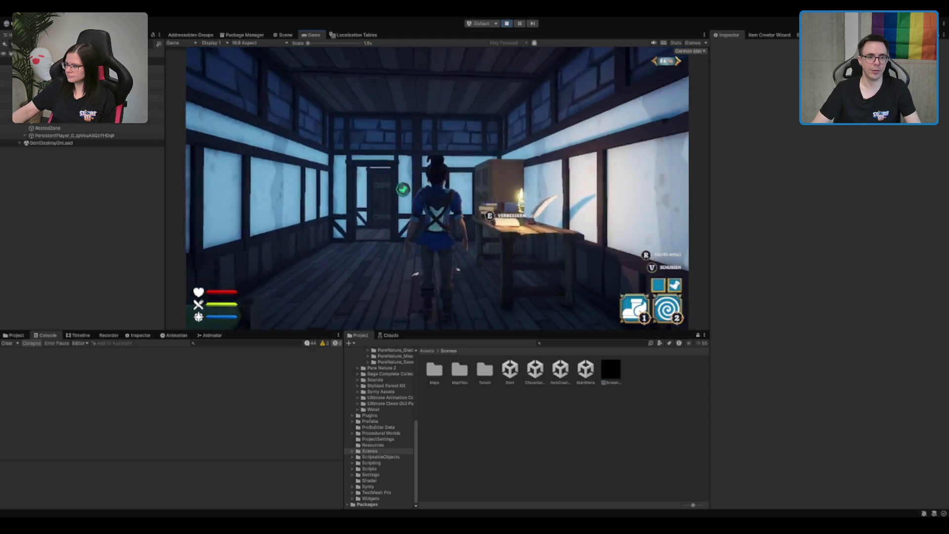
pyautogui.press('w')
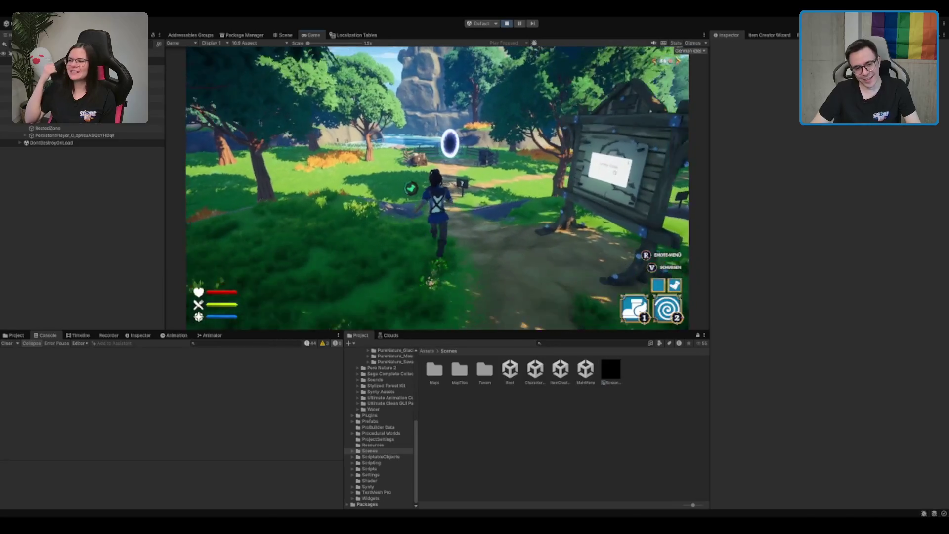
pyautogui.press('w')
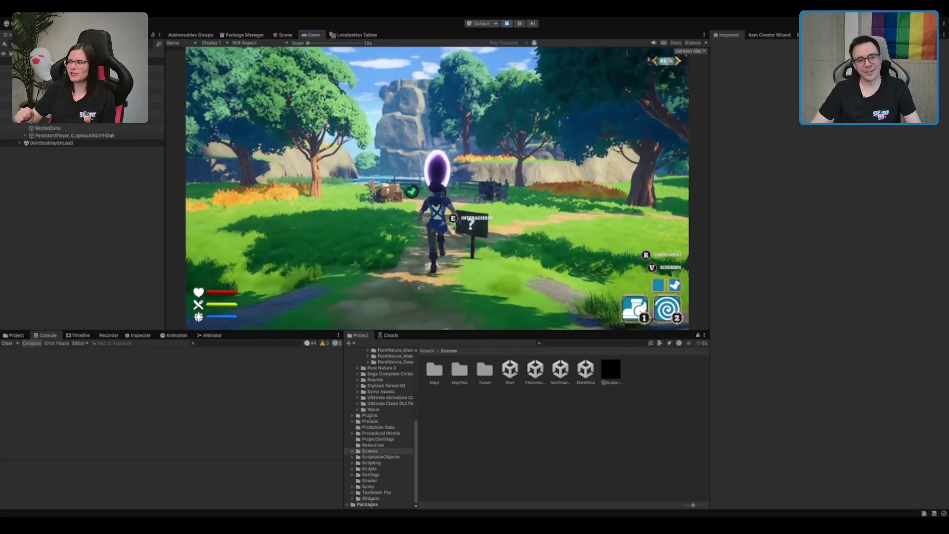
pyautogui.press('w')
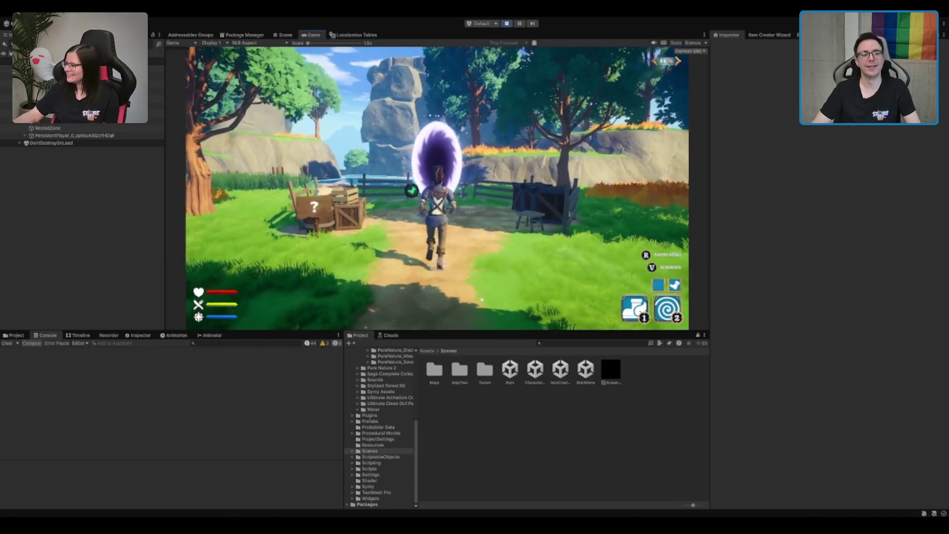
pyautogui.press('w')
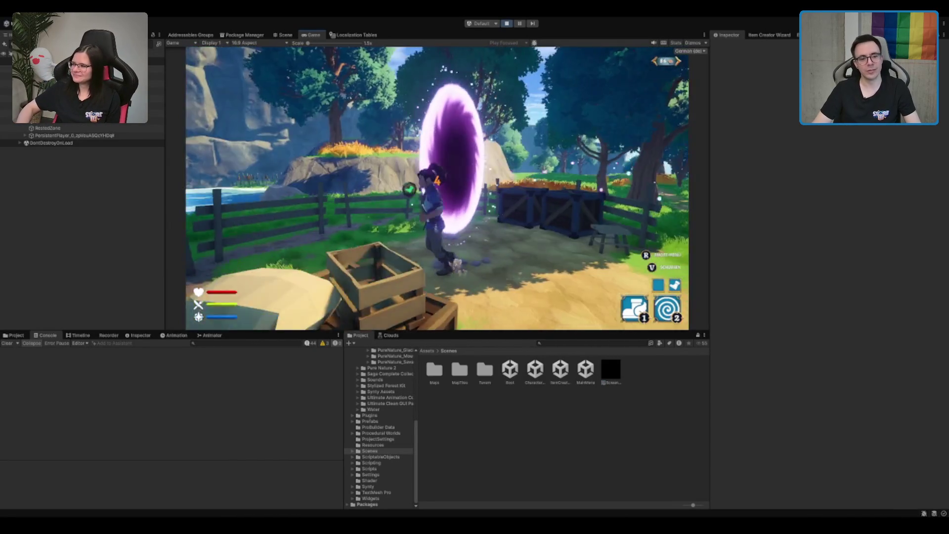
pyautogui.press('w')
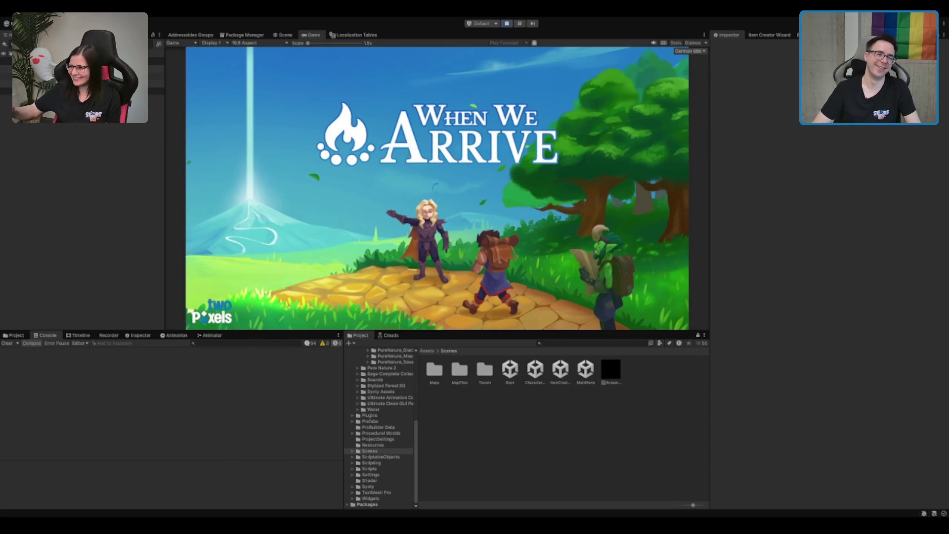
pyautogui.doubleClick(315, 37)
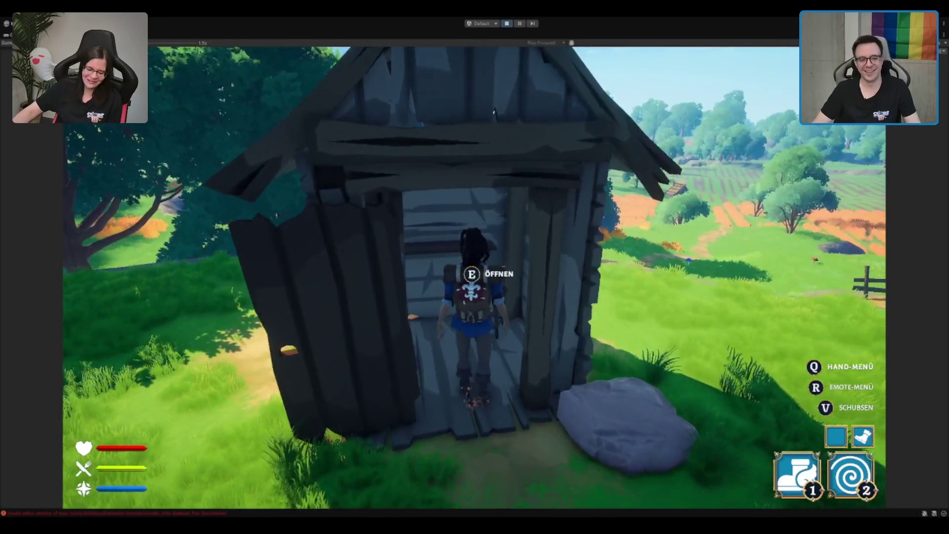
# Check the hut chest's loot, then leave the hut and jump down into the well
pyautogui.press('e')
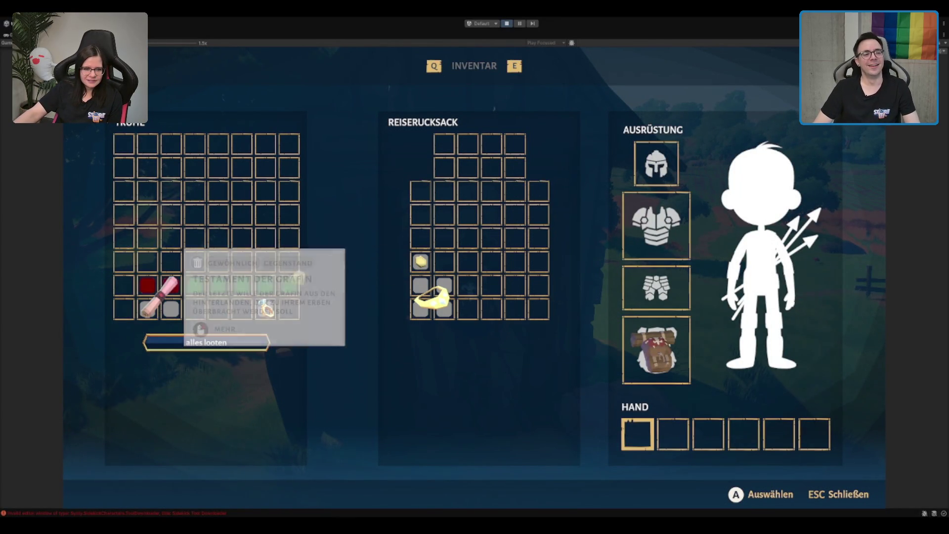
pyautogui.press('Escape')
pyautogui.press('s')
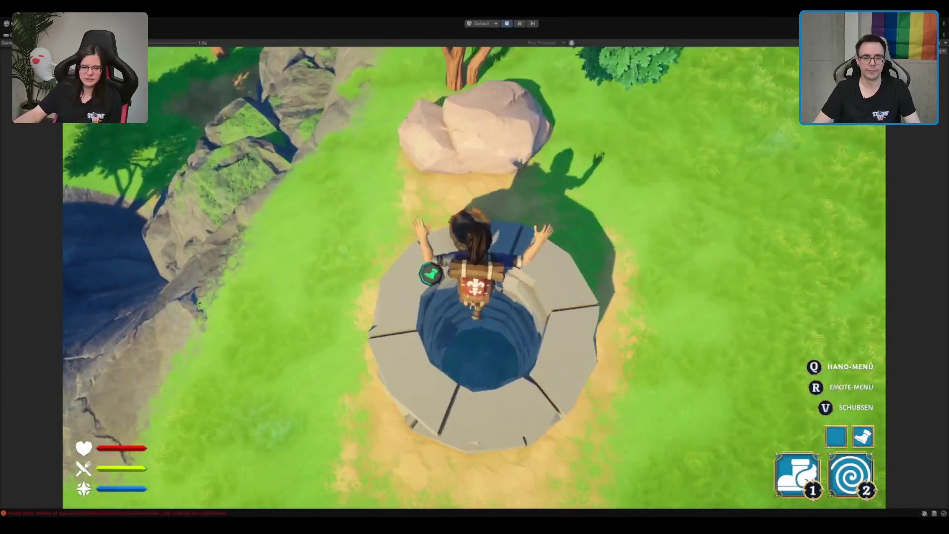
pyautogui.press('e')
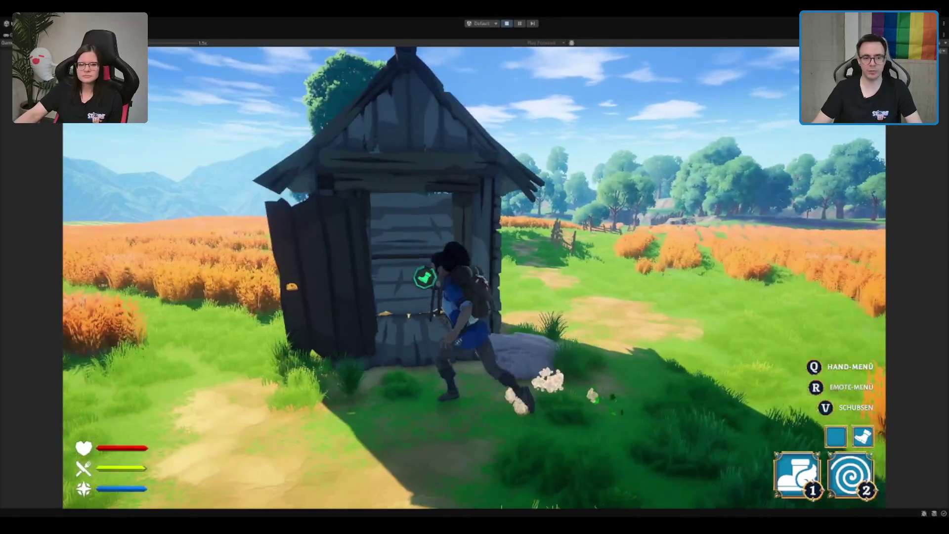
# Reopen the hut chest, look over its items, and close it with Esc
pyautogui.press('e')
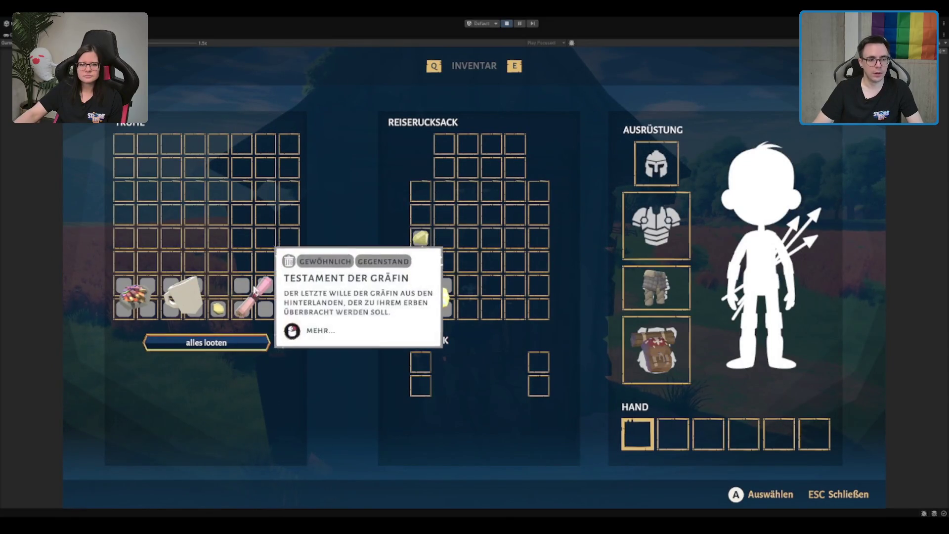
pyautogui.moveTo(219, 304)
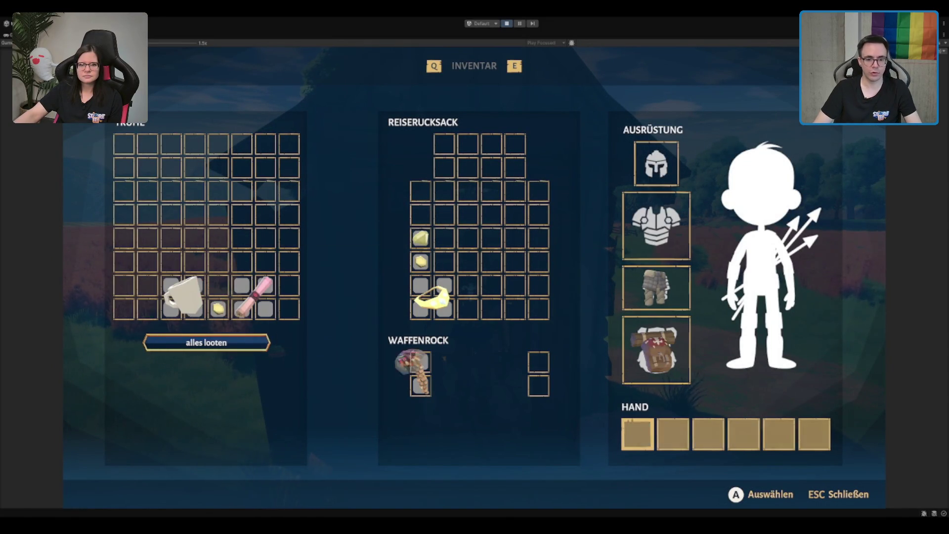
pyautogui.press('Escape')
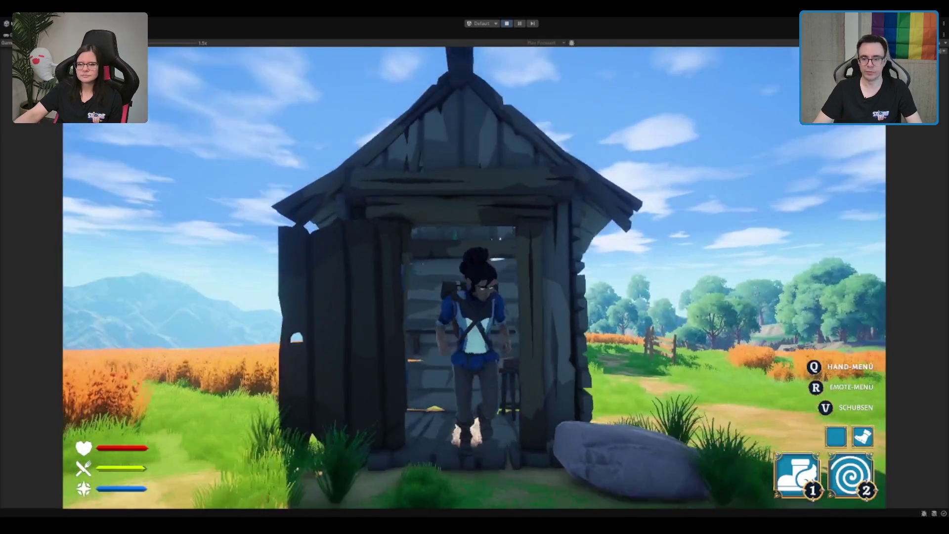
# Run down the fenced field path toward the trees, trying the dash and abilities 1 and 2
pyautogui.press('w')
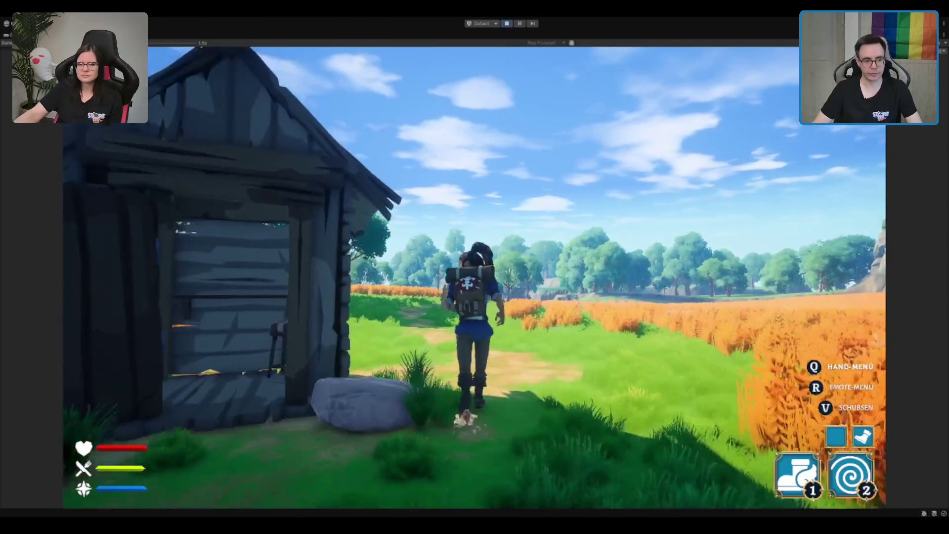
pyautogui.press('w')
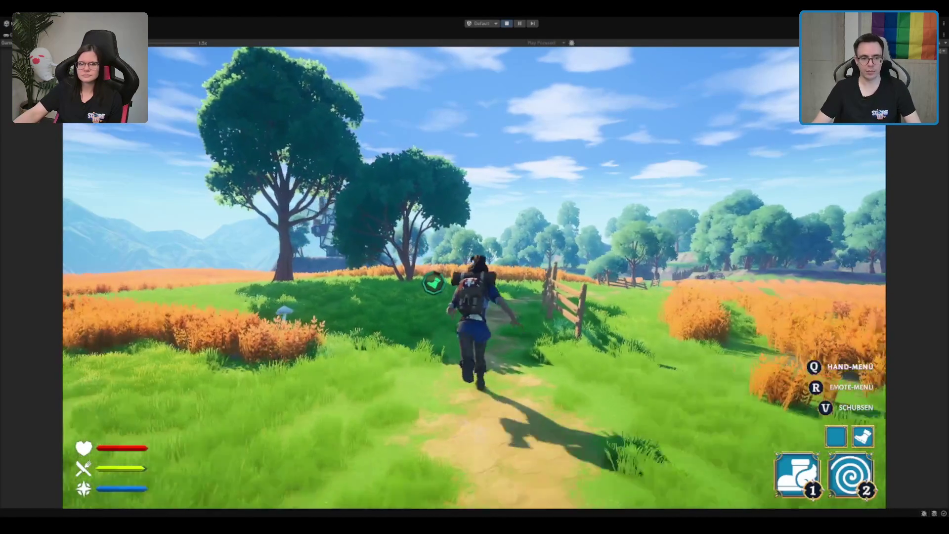
pyautogui.press('w')
pyautogui.press('1')
pyautogui.press('w')
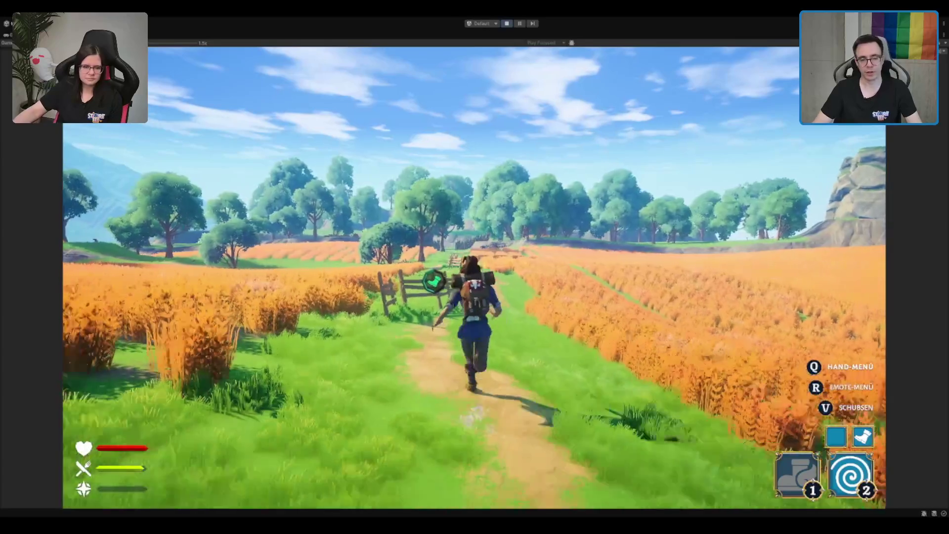
pyautogui.press('w')
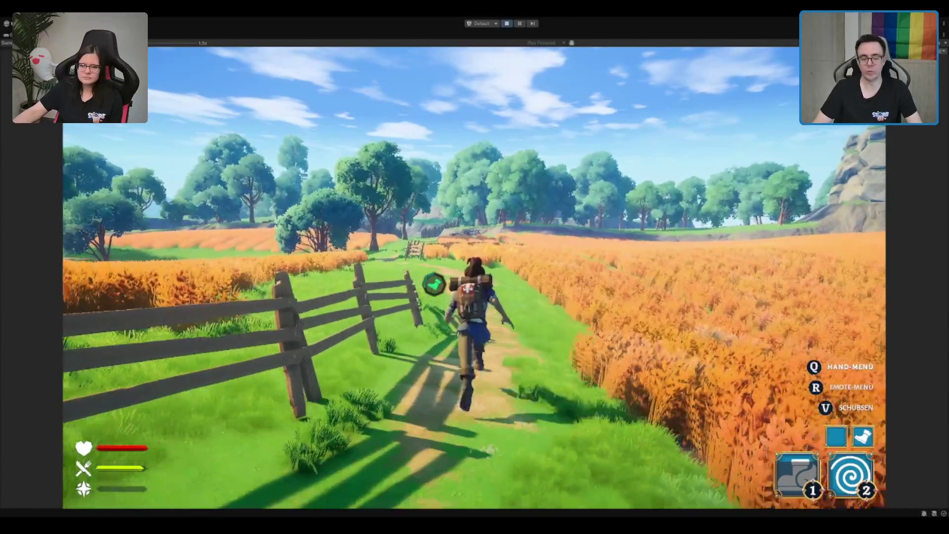
pyautogui.press('w')
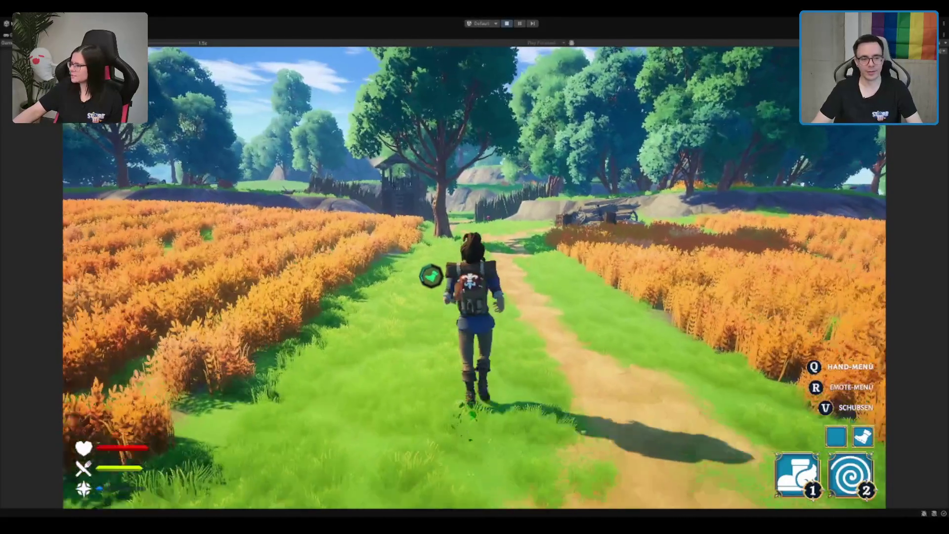
pyautogui.press('2')
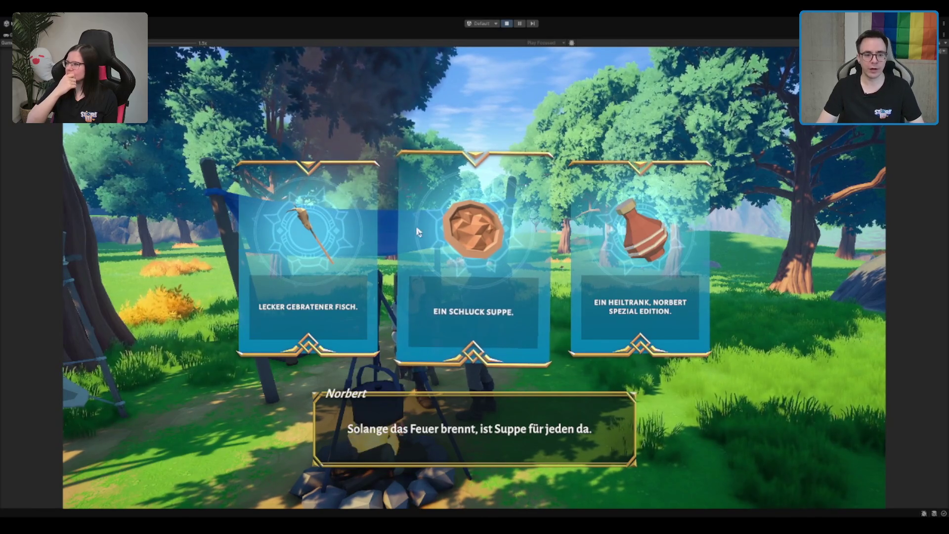
# Take the 'Ein Schluck Suppe' soup at the campfire, then run from camp toward the lake
pyautogui.click(514, 220)
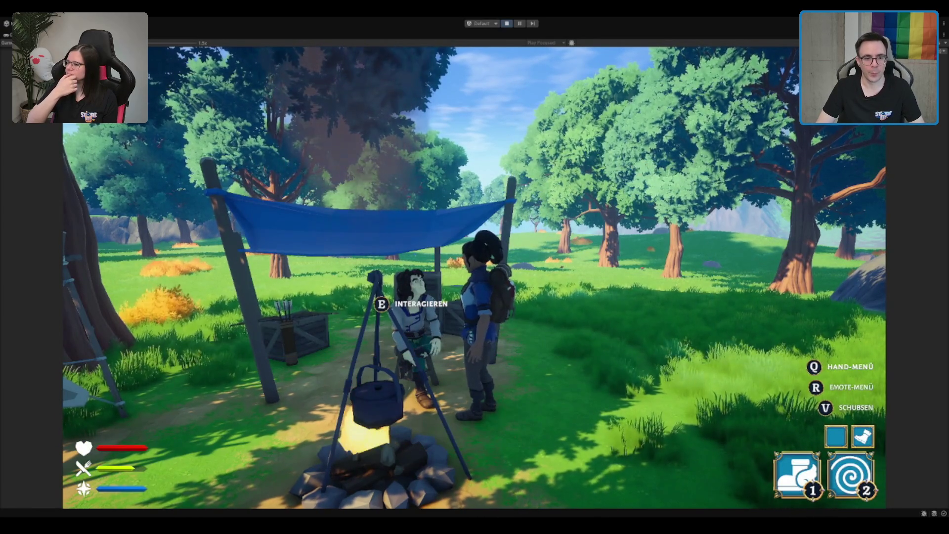
pyautogui.press('s')
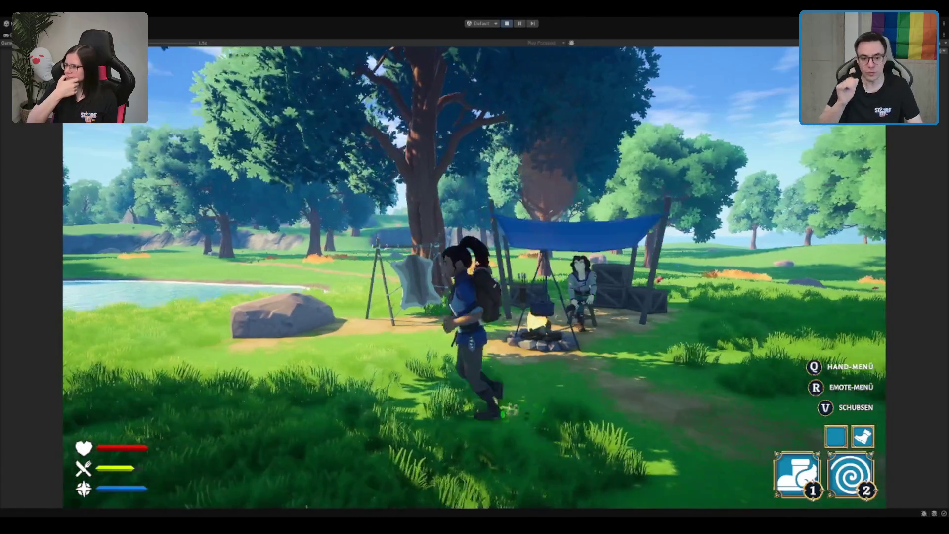
pyautogui.press('w')
pyautogui.press('a')
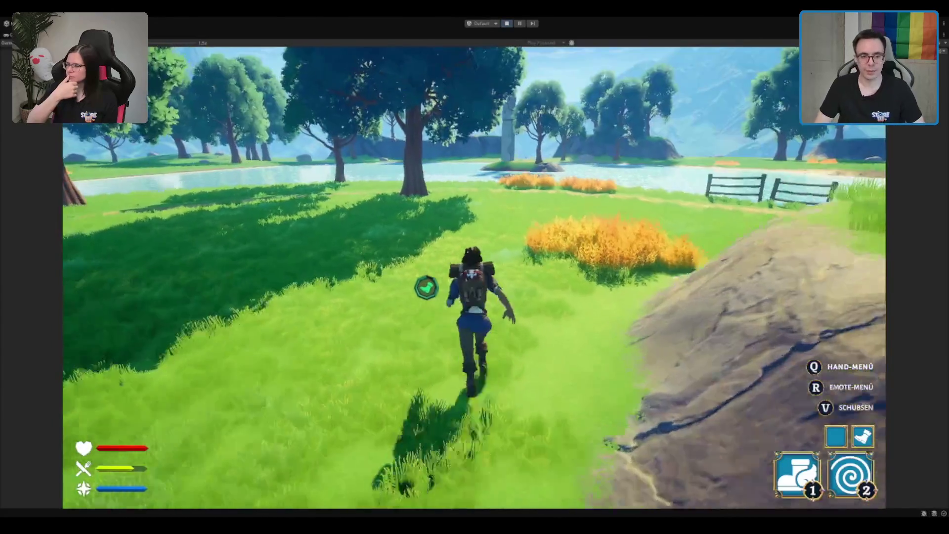
# Leap toward the lake, then view the Wiredepp prefab's Magic circle fire effect in the dungeon room
pyautogui.press('2')
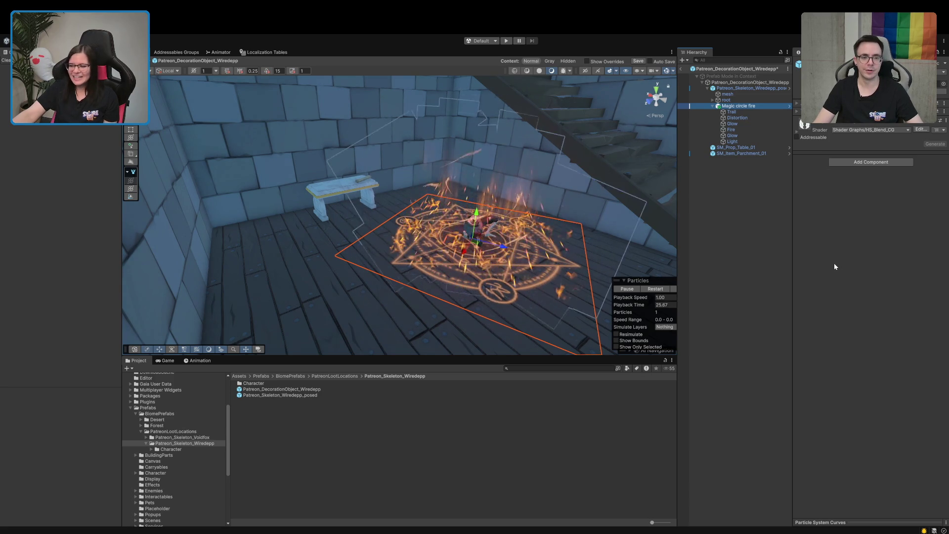
pyautogui.moveTo(587, 252)
pyautogui.mouseDown()
pyautogui.moveTo(540, 250)
pyautogui.moveTo(487, 269)
pyautogui.mouseUp()
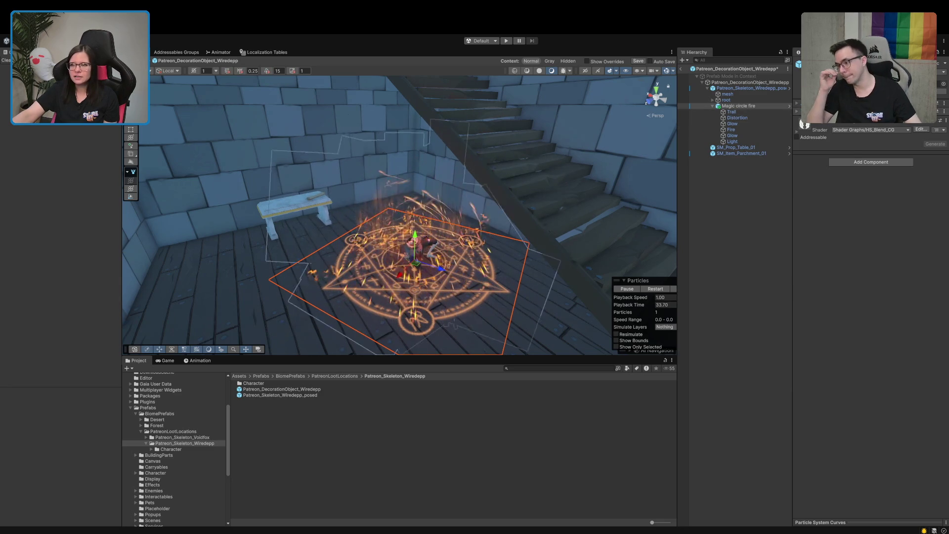
# Expand the HS_Blend_CG material and ping its MainTex, MagicCircle28.5, in the HSFiles Textures folder
pyautogui.click(841, 112)
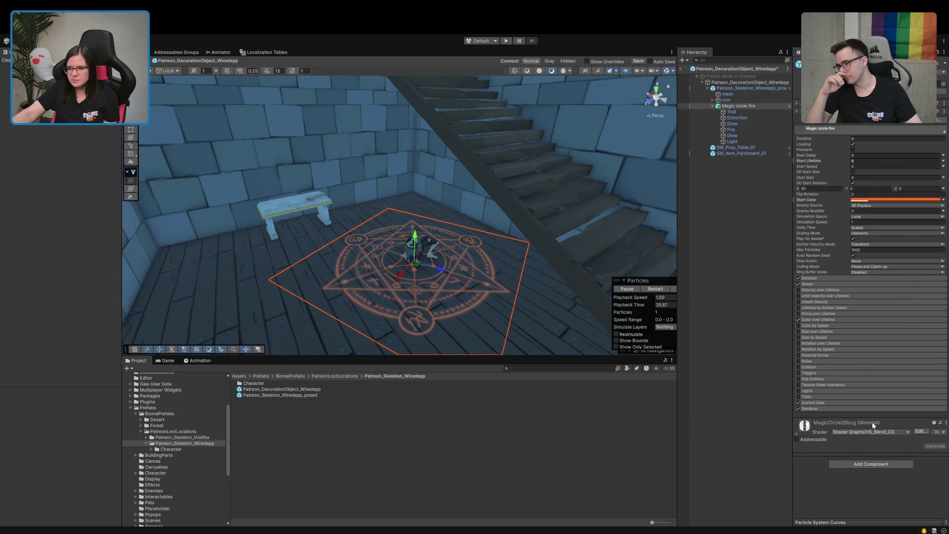
pyautogui.click(835, 131)
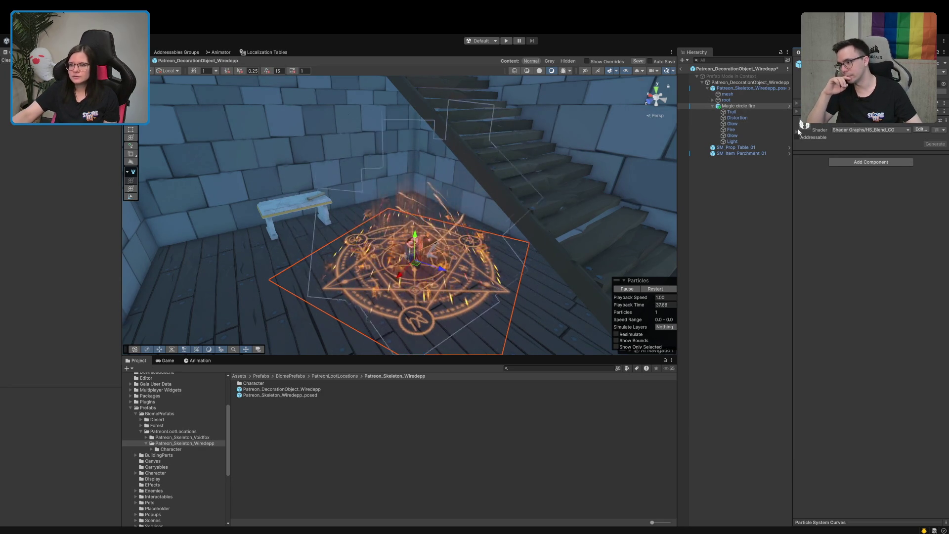
pyautogui.click(836, 129)
pyautogui.click(933, 245)
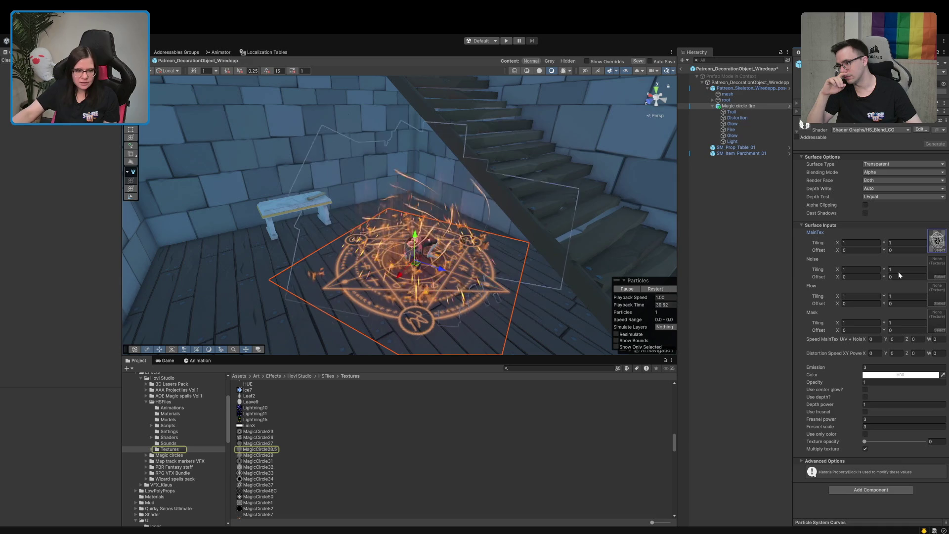
# Enlarge the Project window's thumbnails and asset area to browse the circle textures
pyautogui.moveTo(652, 523); pyautogui.dragTo(681, 525)
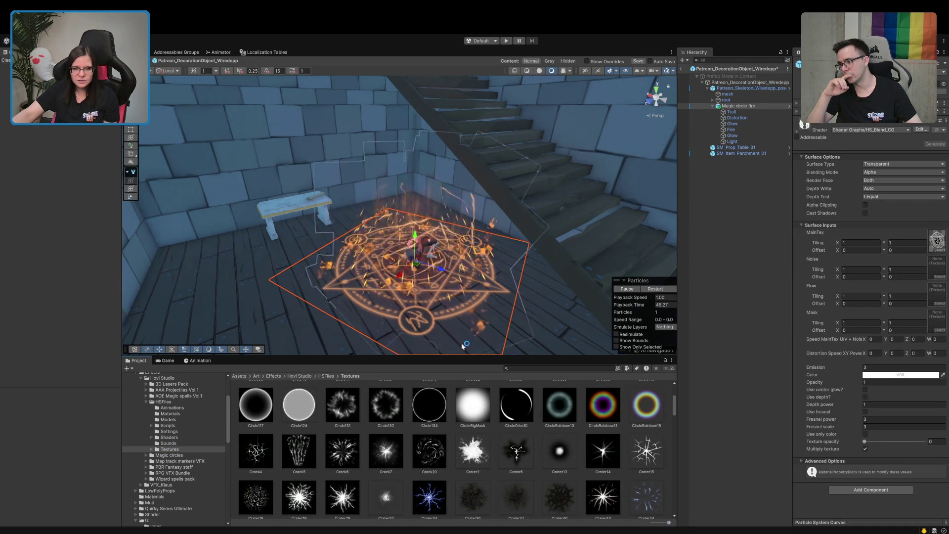
pyautogui.moveTo(455, 355); pyautogui.dragTo(455, 291)
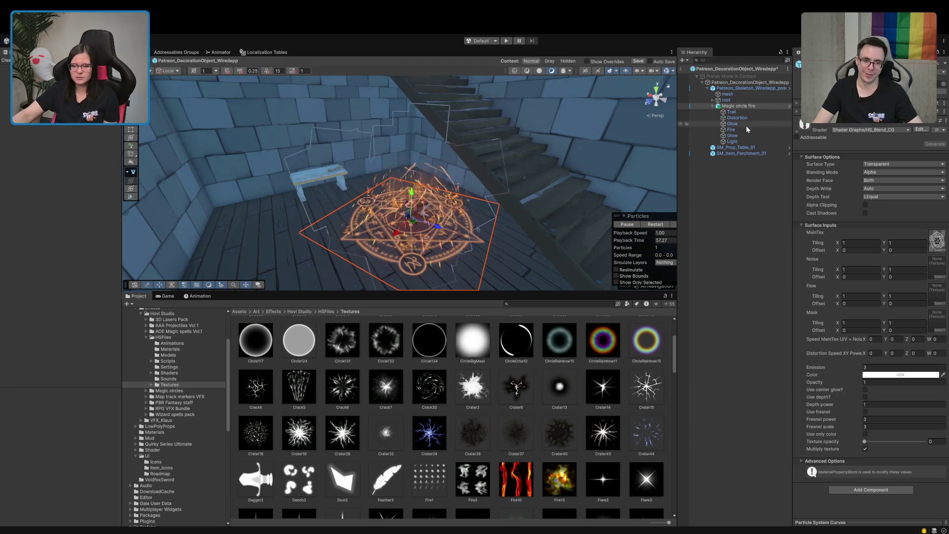
pyautogui.scroll(-3, 571, 398)
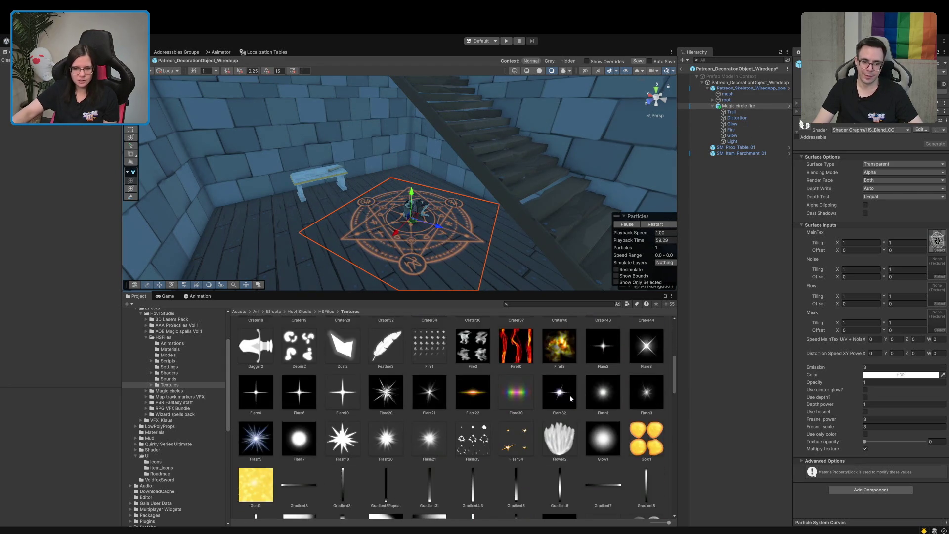
pyautogui.scroll(-2, 571, 398)
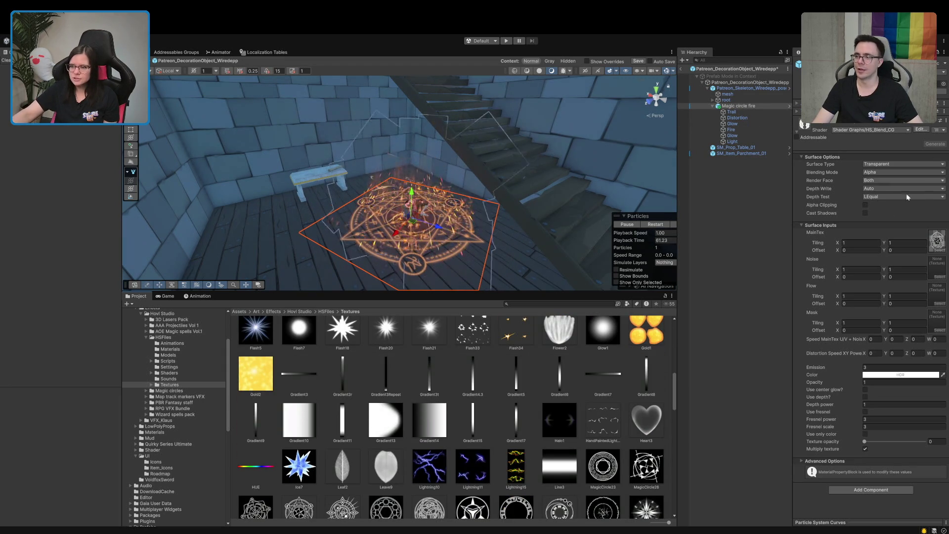
# Assign MagicCircle34 as the magic circle material's main texture
pyautogui.click(936, 241)
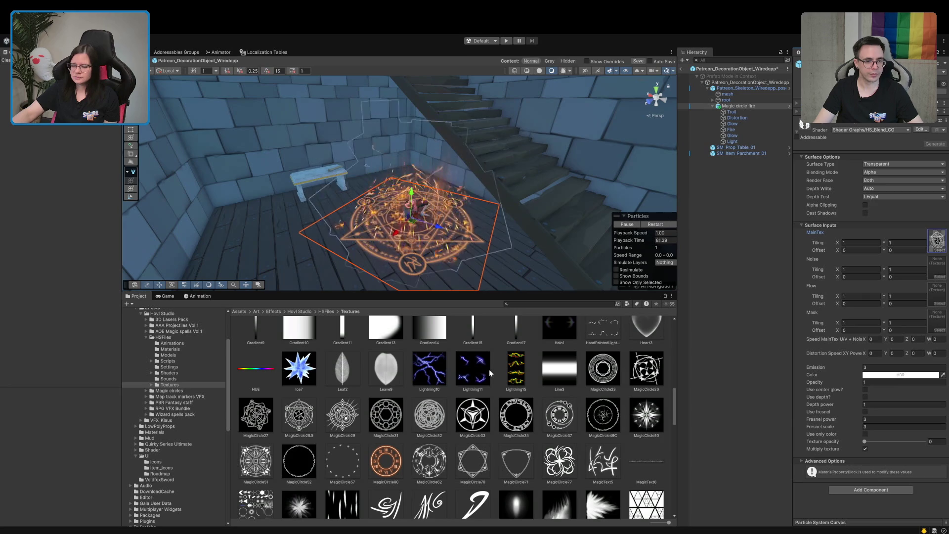
pyautogui.scroll(-2, 488, 369)
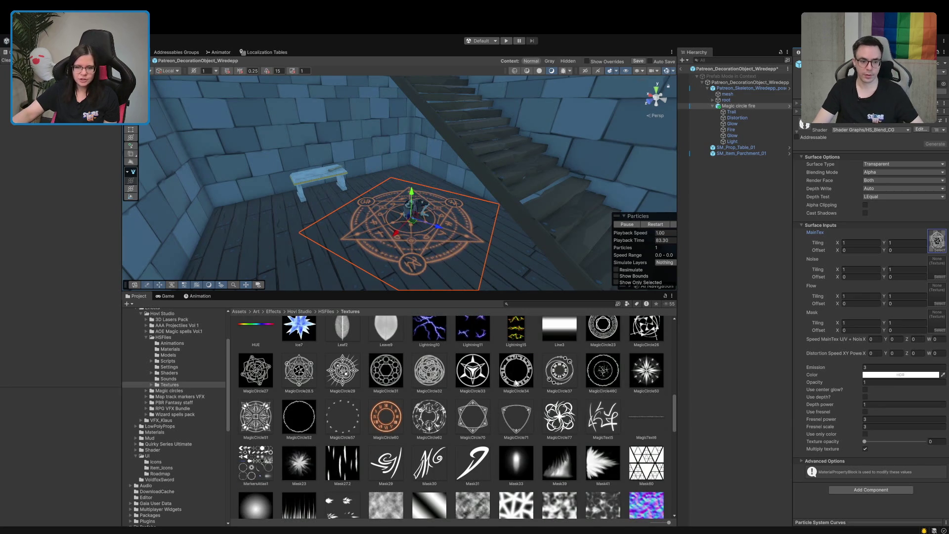
pyautogui.moveTo(515, 386)
pyautogui.mouseDown()
pyautogui.moveTo(865, 262)
pyautogui.moveTo(937, 247)
pyautogui.mouseUp()
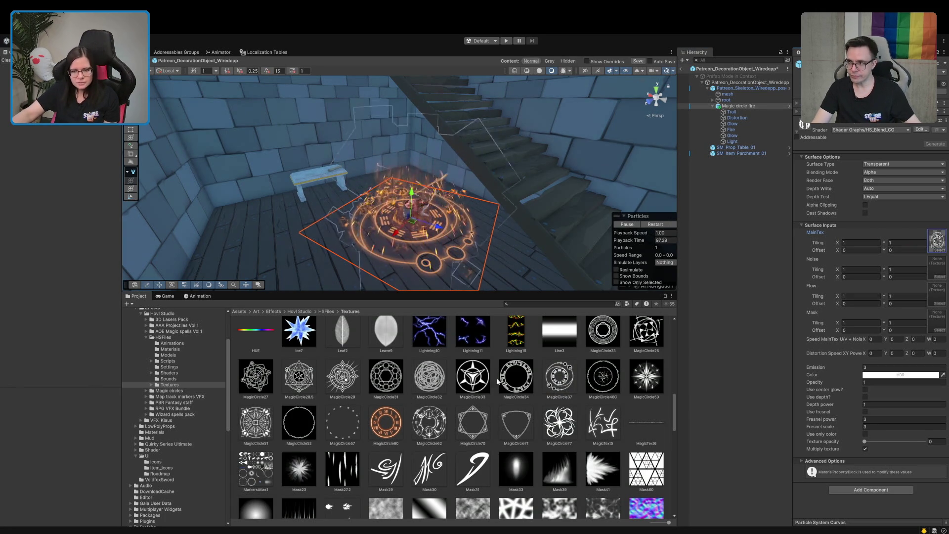
# Try MagicCircle28.5, MagicCircle27 and other circle textures as MainTex, inspecting the circle up close
pyautogui.moveTo(598, 341); pyautogui.dragTo(935, 247)
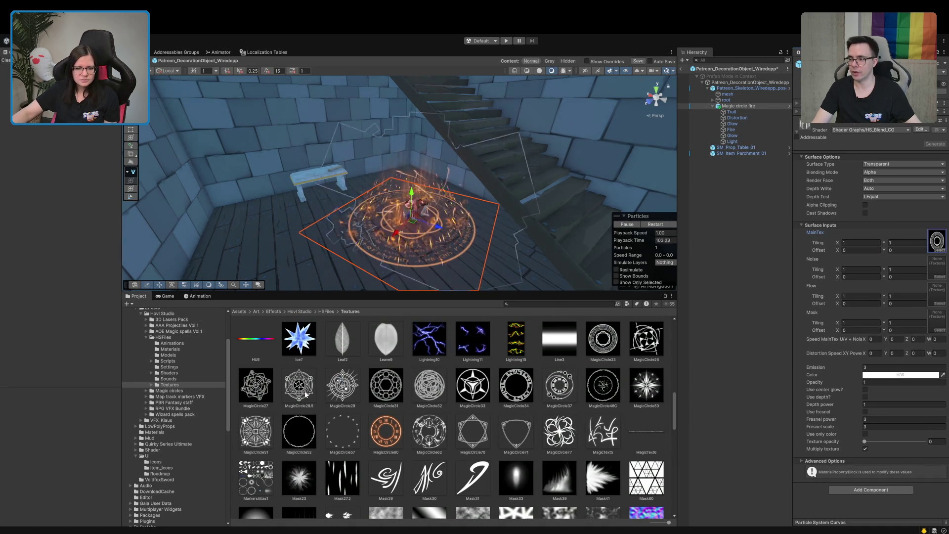
pyautogui.moveTo(296, 392)
pyautogui.mouseDown()
pyautogui.moveTo(936, 242)
pyautogui.moveTo(926, 220)
pyautogui.moveTo(939, 241)
pyautogui.mouseUp()
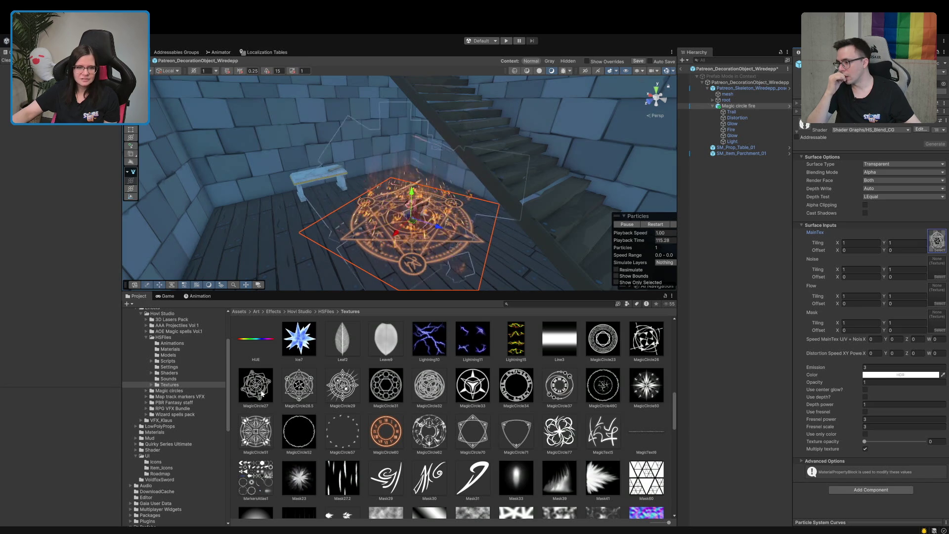
pyautogui.moveTo(262, 393); pyautogui.dragTo(875, 248)
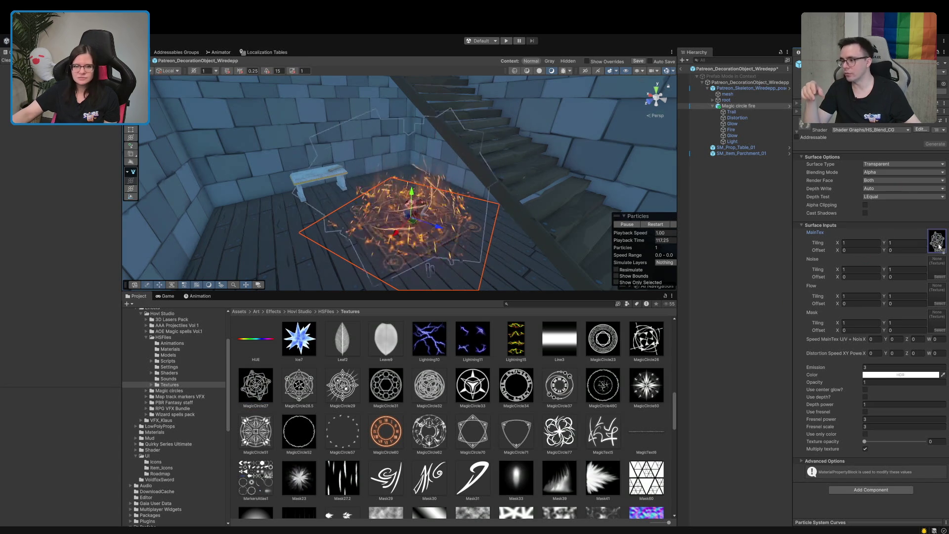
pyautogui.moveTo(650, 360); pyautogui.dragTo(941, 229)
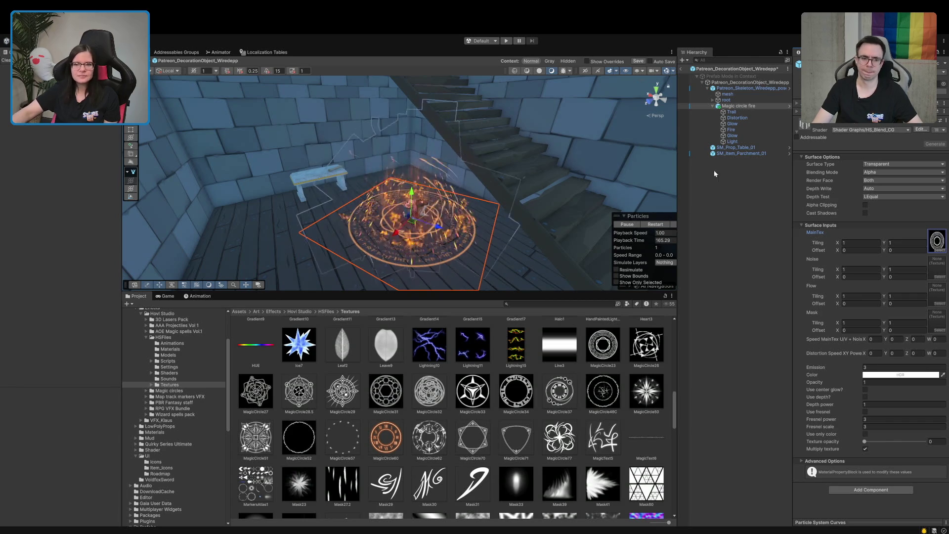
pyautogui.moveTo(592, 162); pyautogui.dragTo(376, 239)
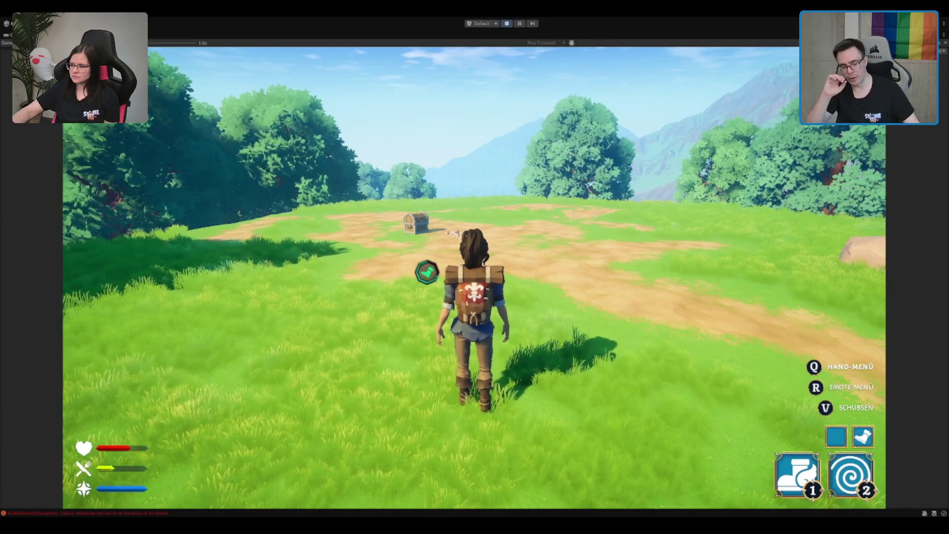
# Run toward the chest, close the inventory, and exit Play mode with Ctrl+P
pyautogui.press('w')
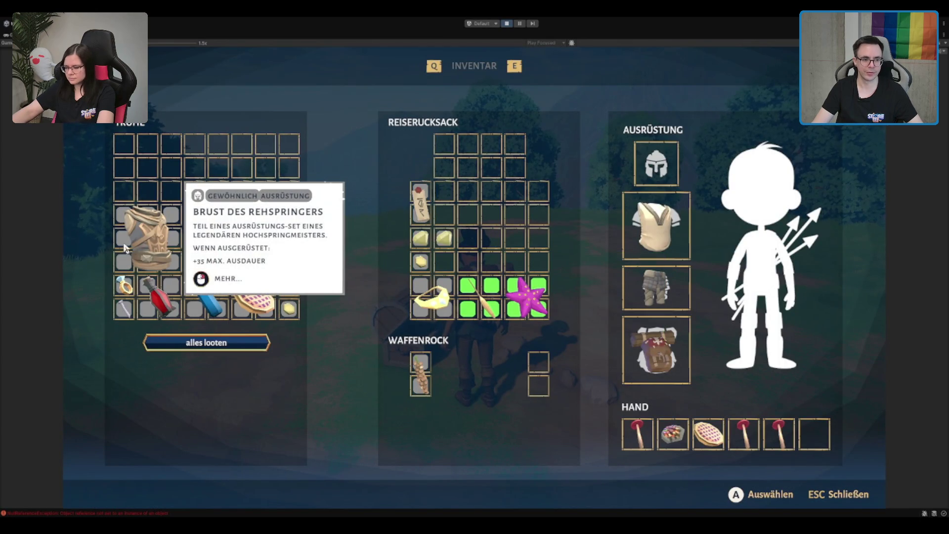
pyautogui.press('Escape')
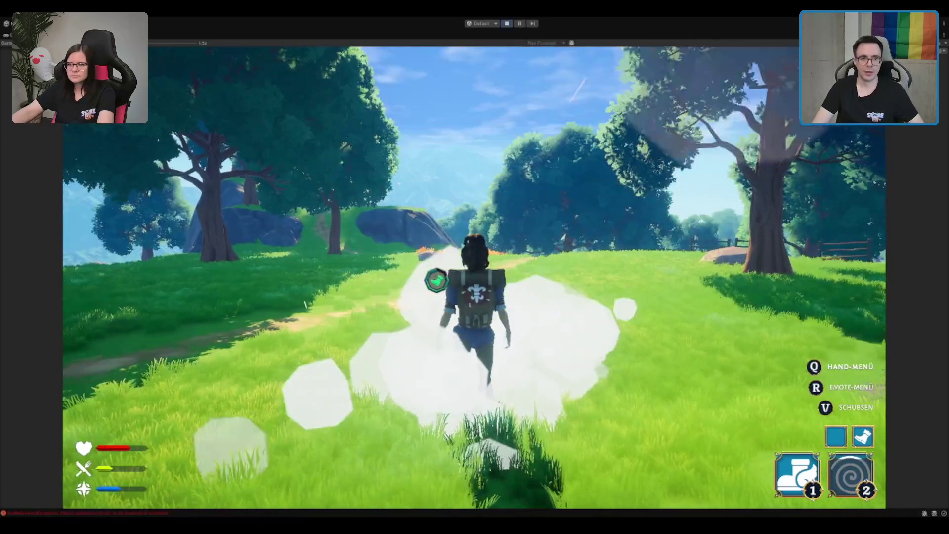
pyautogui.hotkey('ctrl', 'p')
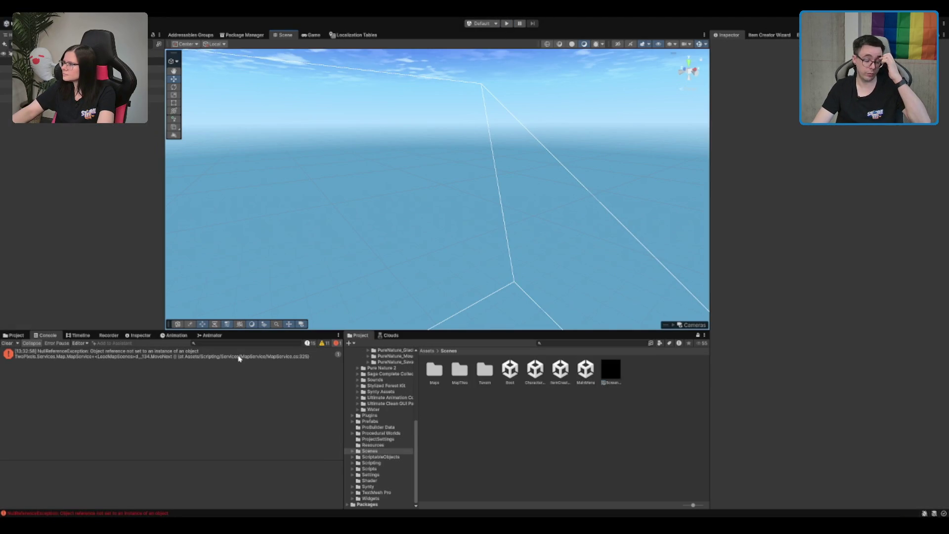
# Inspect the MapService null reference stack trace and browse the MapTiles Forest folders
pyautogui.click(239, 356)
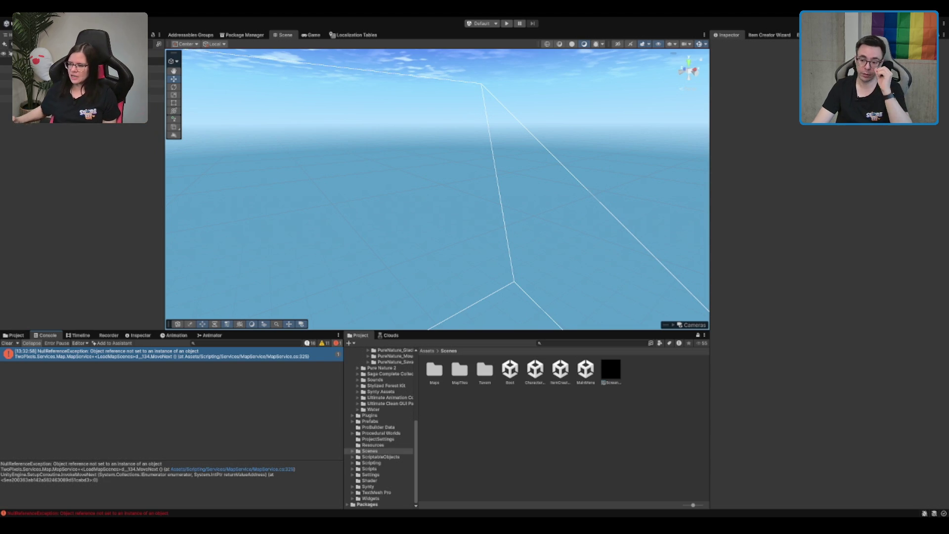
pyautogui.click(455, 379)
pyautogui.doubleClick(456, 379)
pyautogui.doubleClick(460, 378)
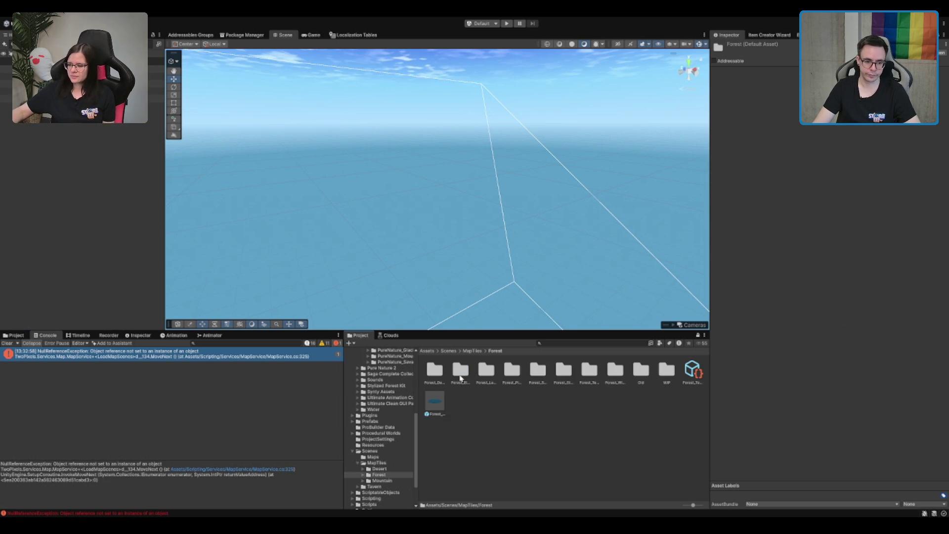
pyautogui.click(522, 371)
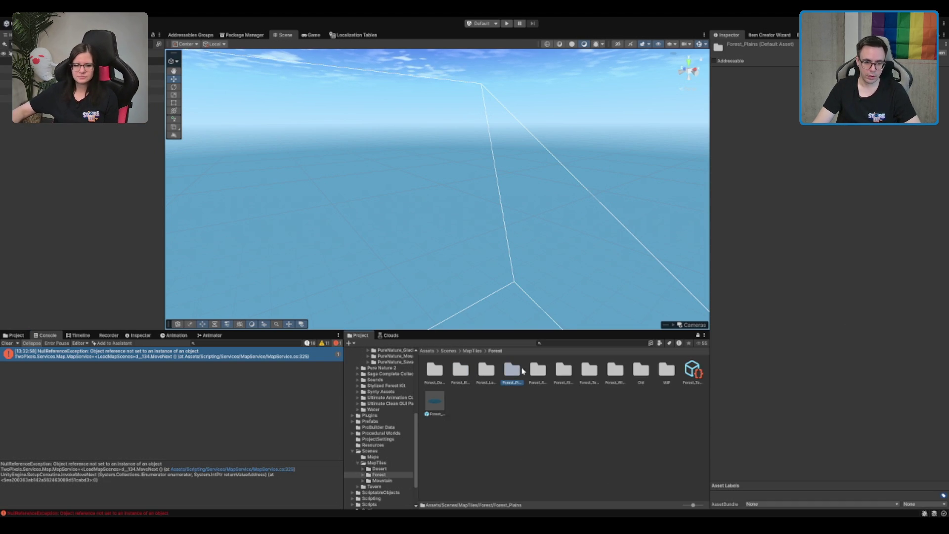
pyautogui.click(394, 462)
pyautogui.press('Down')
pyautogui.press('Down')
pyautogui.click(433, 400)
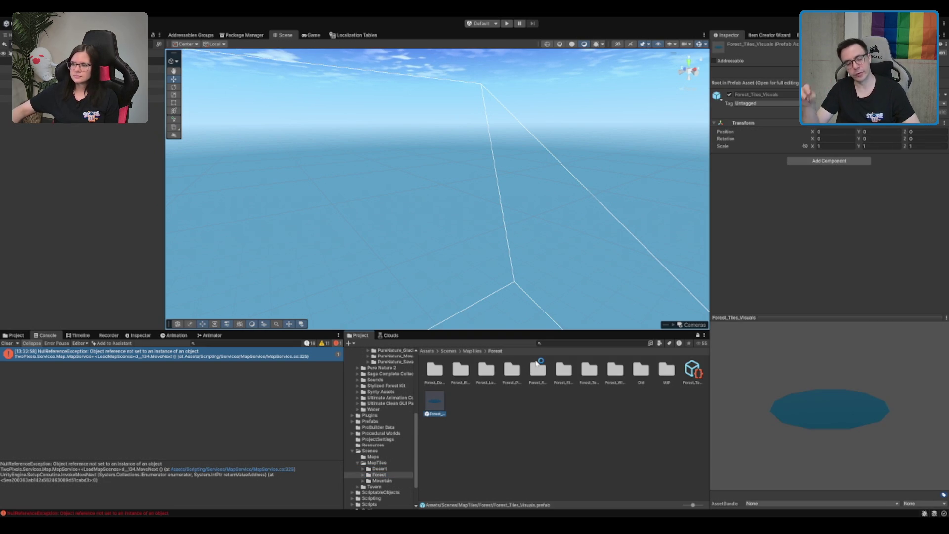
pyautogui.click(531, 420)
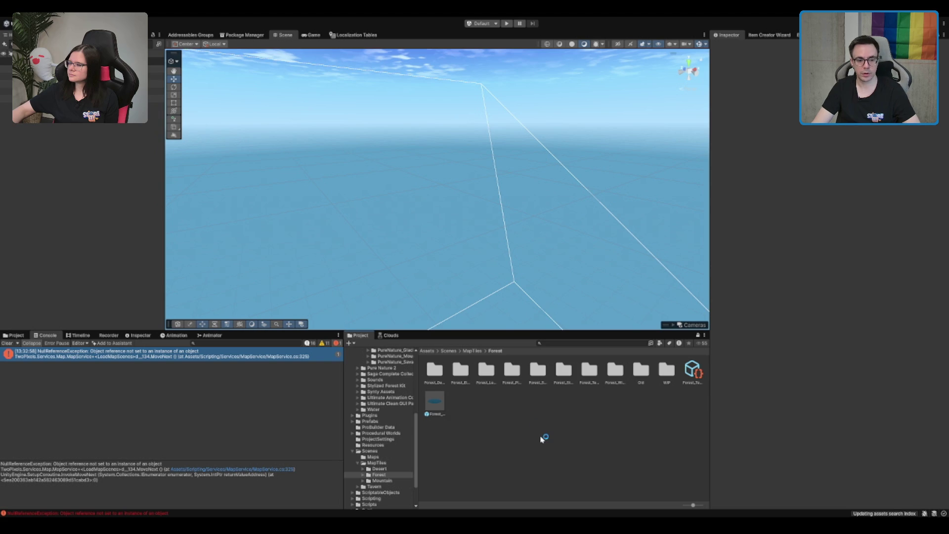
pyautogui.click(435, 403)
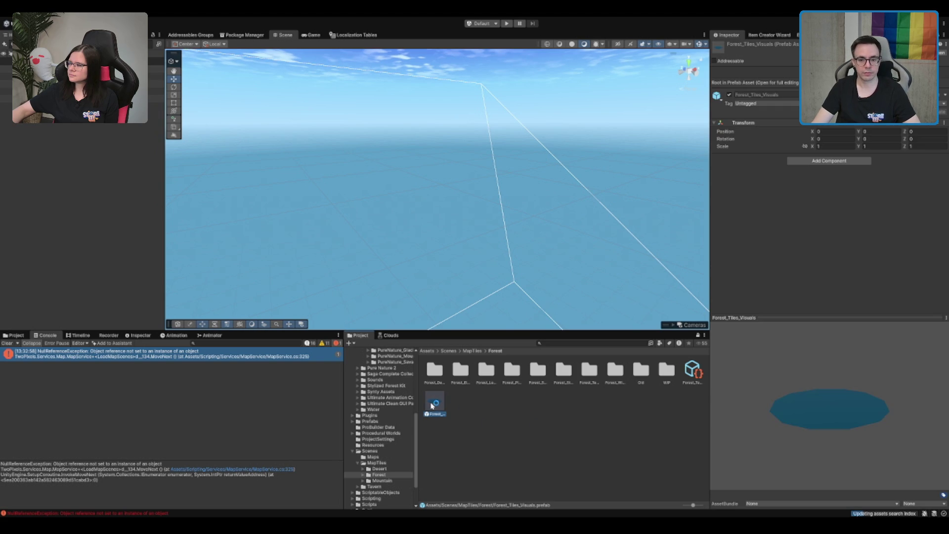
pyautogui.click(470, 397)
pyautogui.click(391, 468)
pyautogui.click(391, 474)
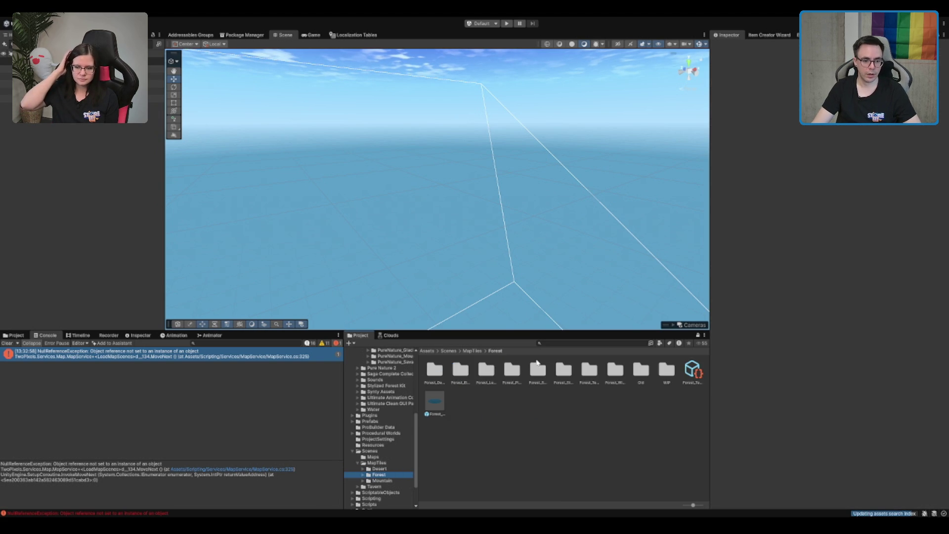
# Browse the Forest WIP tile folders and select the Forest_River terrain scene asset
pyautogui.press('Up')
pyautogui.press('Up')
pyautogui.press('Down')
pyautogui.press('Down')
pyautogui.press('Right')
pyautogui.press('Down')
pyautogui.scroll(-3, 390, 455)
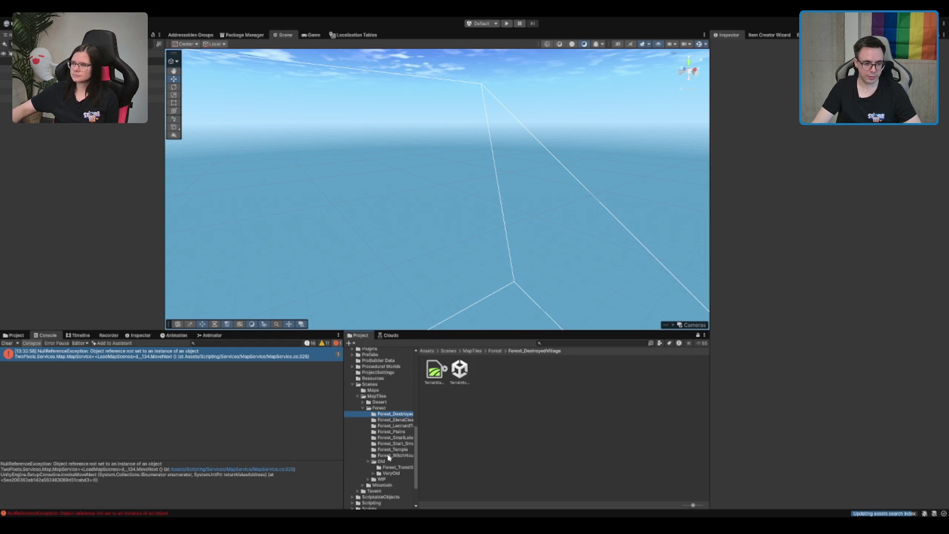
pyautogui.click(381, 479)
pyautogui.press('Right')
pyautogui.scroll(-2, 390, 464)
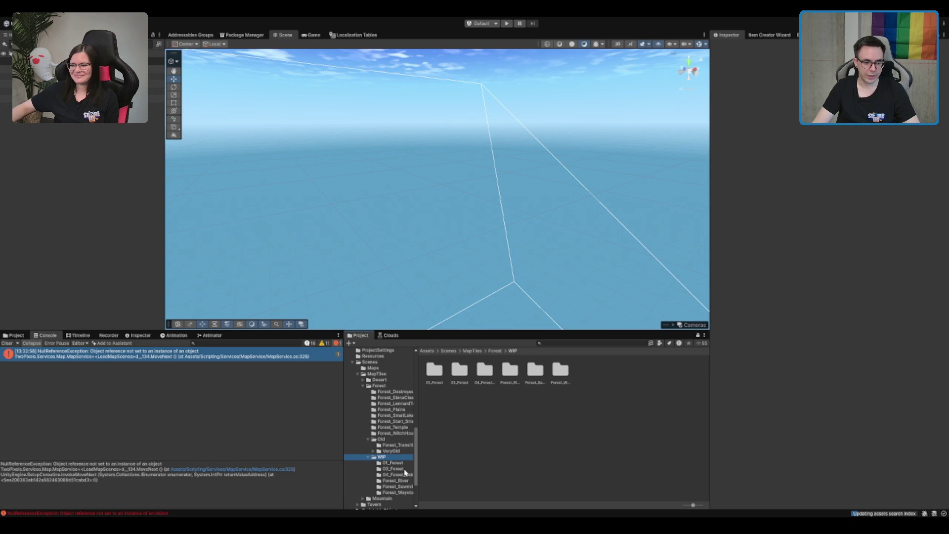
pyautogui.click(404, 486)
pyautogui.press('Up')
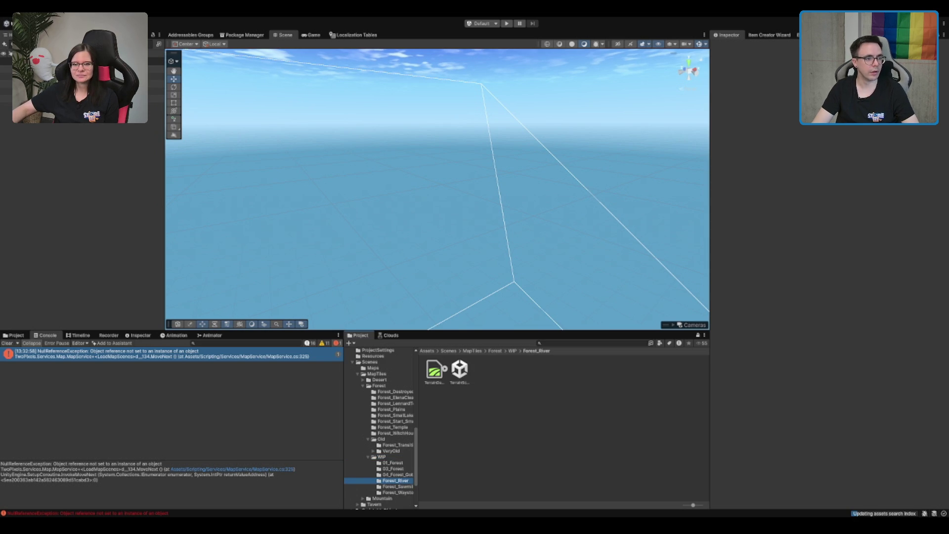
pyautogui.click(425, 221)
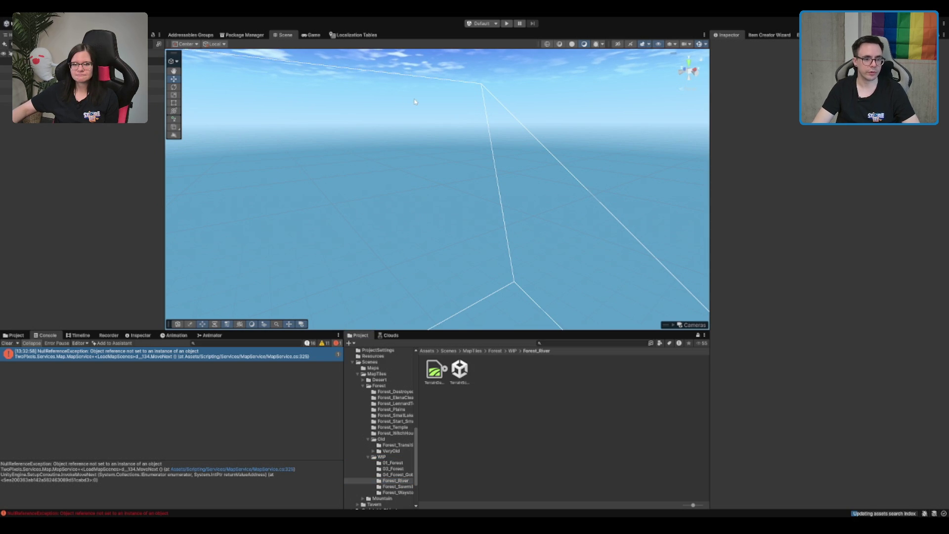
pyautogui.click(460, 384)
pyautogui.click(460, 383)
pyautogui.doubleClick(385, 385)
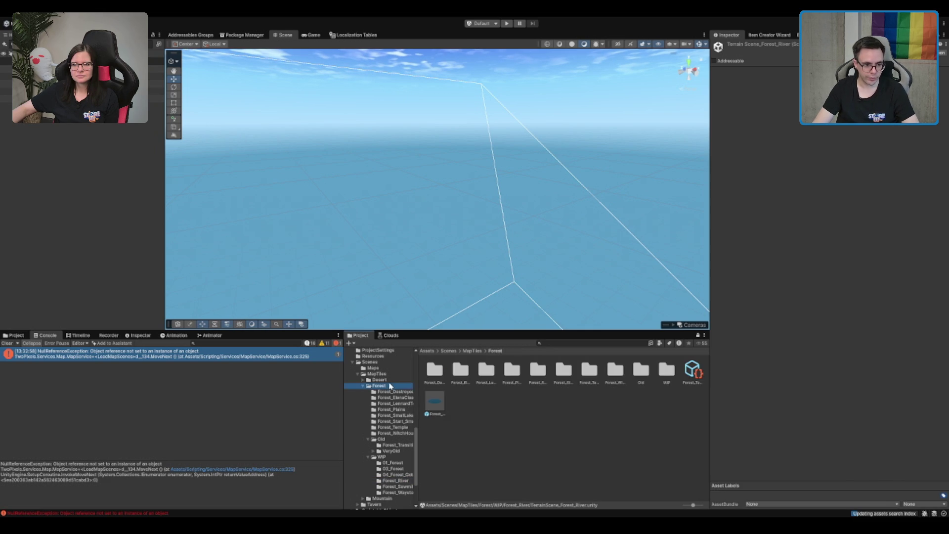
# Expand ScriptableObjects > Biomes > Forest and open its Tiles folder
pyautogui.click(380, 457)
pyautogui.doubleClick(381, 457)
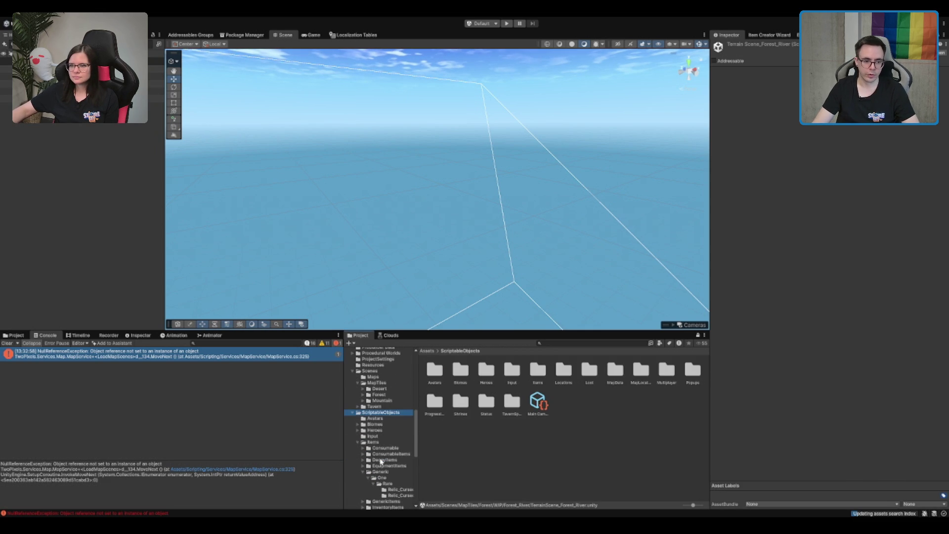
pyautogui.scroll(-3, 391, 449)
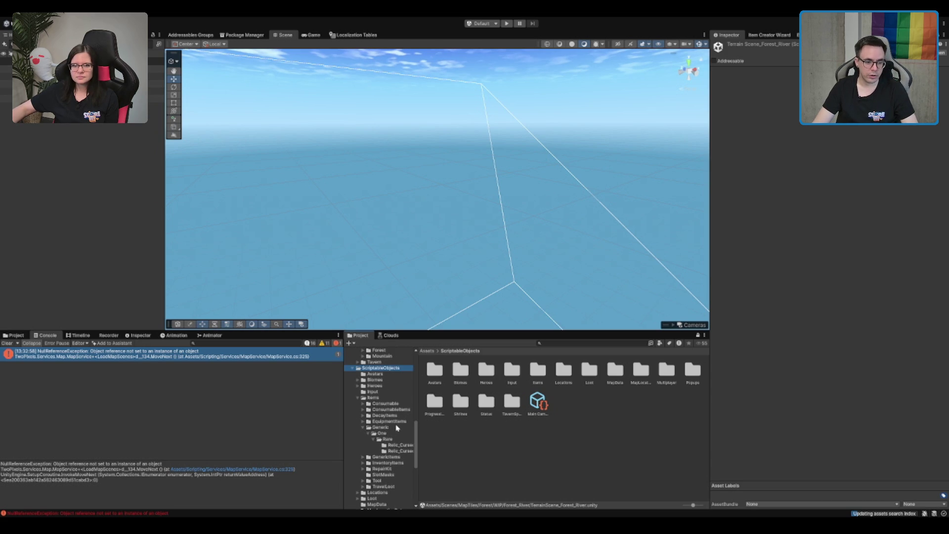
pyautogui.click(385, 392)
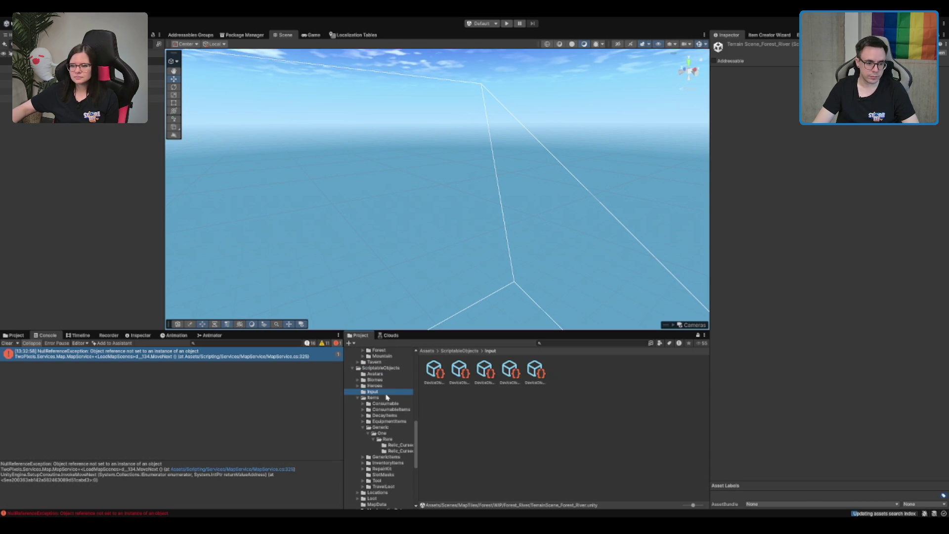
pyautogui.click(389, 380)
pyautogui.click(390, 391)
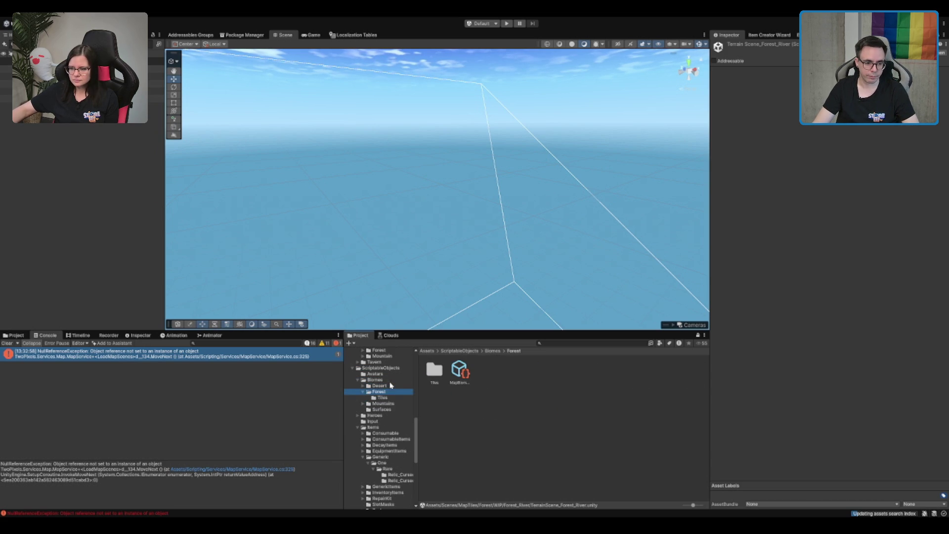
pyautogui.click(402, 395)
# Browse the Forest tile data assets and select MapTileData_Forest_WitchHouse
pyautogui.click(511, 400)
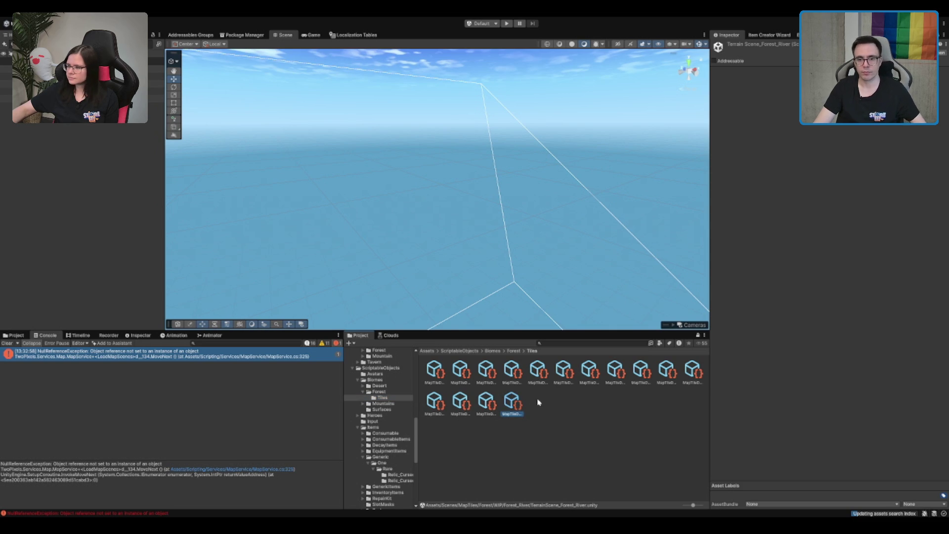
pyautogui.click(513, 403)
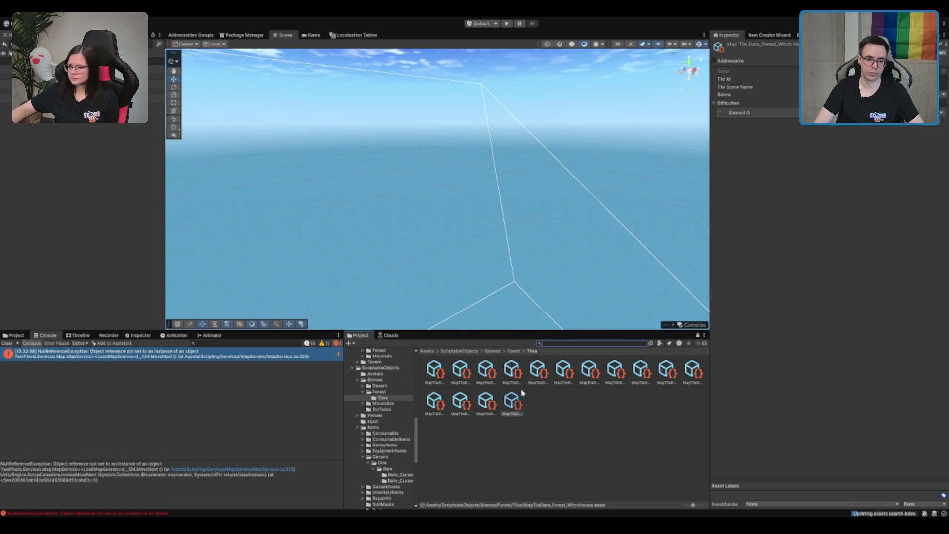
pyautogui.press('Left')
pyautogui.press('Left')
pyautogui.press('Left')
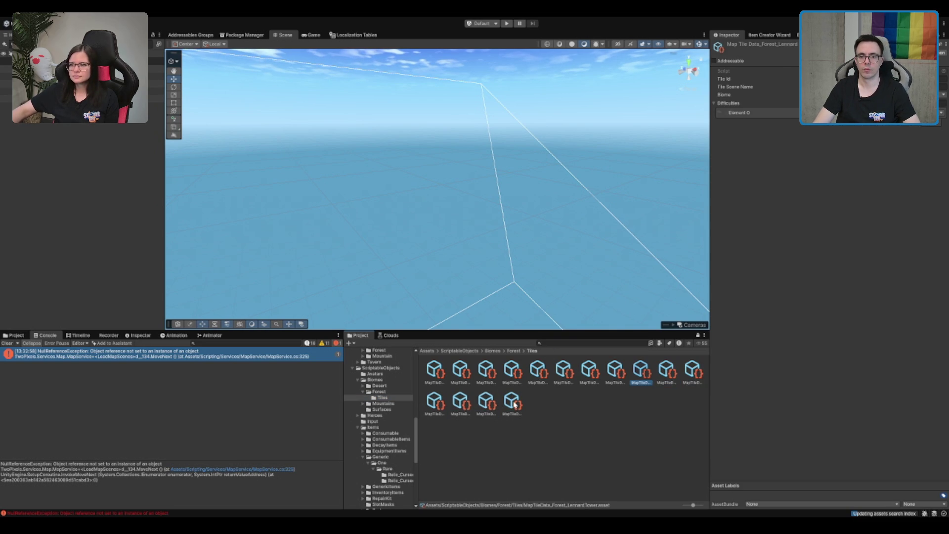
pyautogui.press('Left')
pyautogui.press('Left')
pyautogui.press('Right')
pyautogui.press('Right')
pyautogui.press('Left')
pyautogui.press('Left')
pyautogui.press('Left')
pyautogui.press('Left')
pyautogui.press('Left')
pyautogui.press('Left')
pyautogui.press('Left')
pyautogui.click(513, 402)
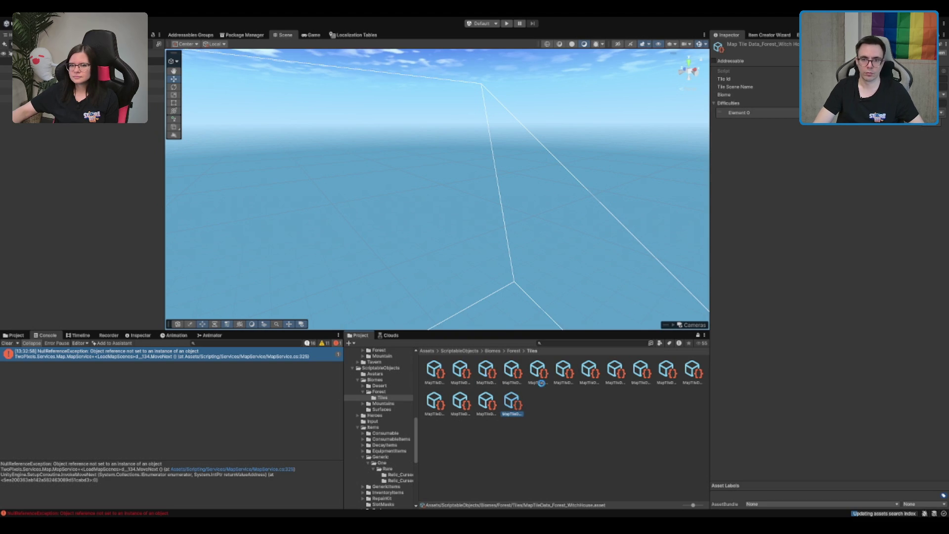
# Duplicate it with Ctrl+D and rename the copy MapTileData_Forest_River
pyautogui.hotkey('ctrl', 'd')
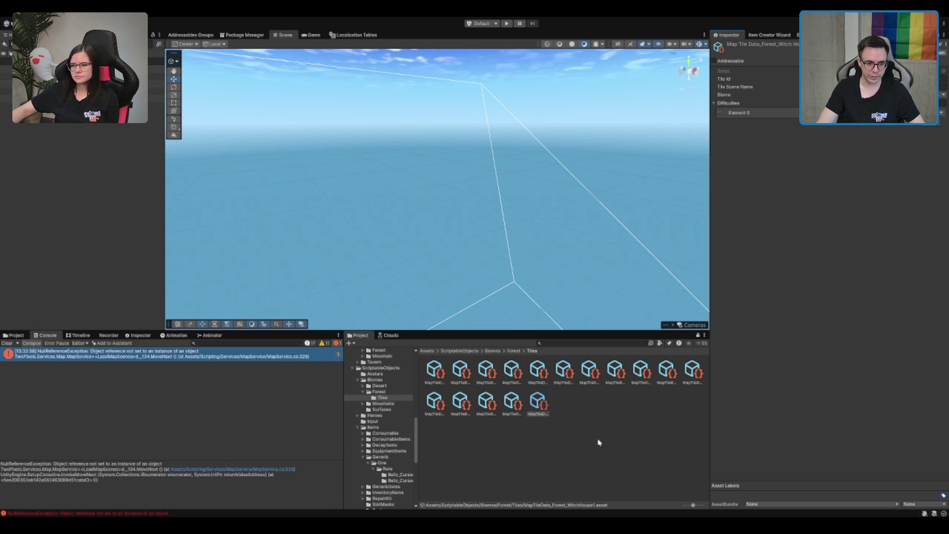
pyautogui.click(532, 414)
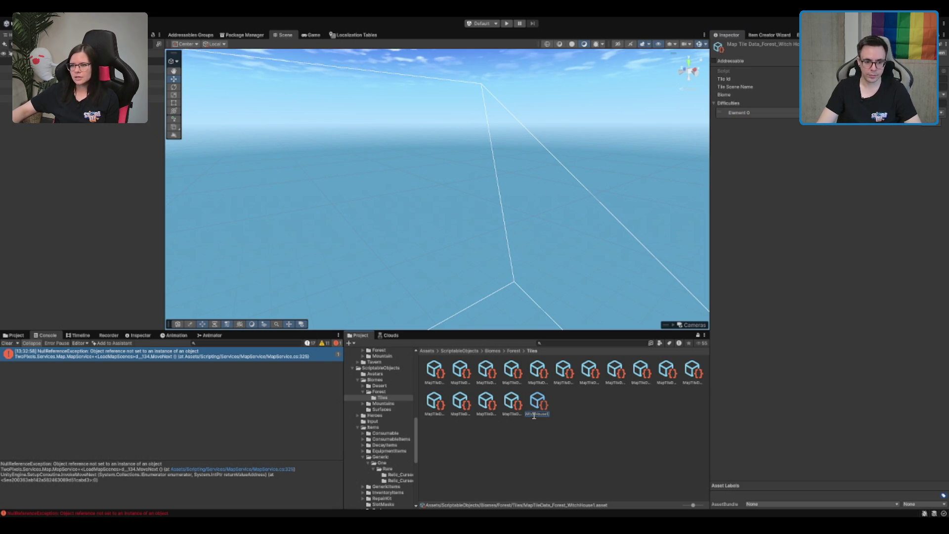
pyautogui.press('BackSpace')
pyautogui.press('BackSpace')
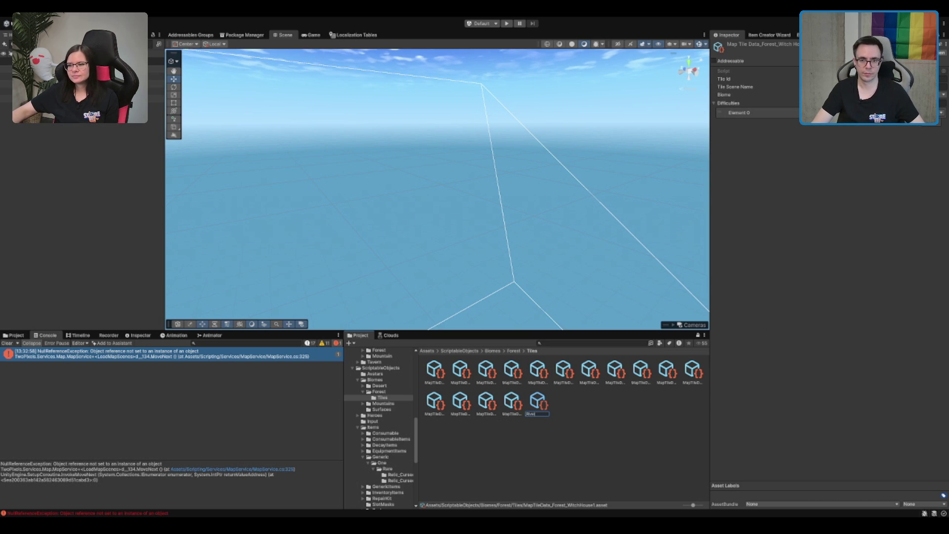
pyautogui.press('Return')
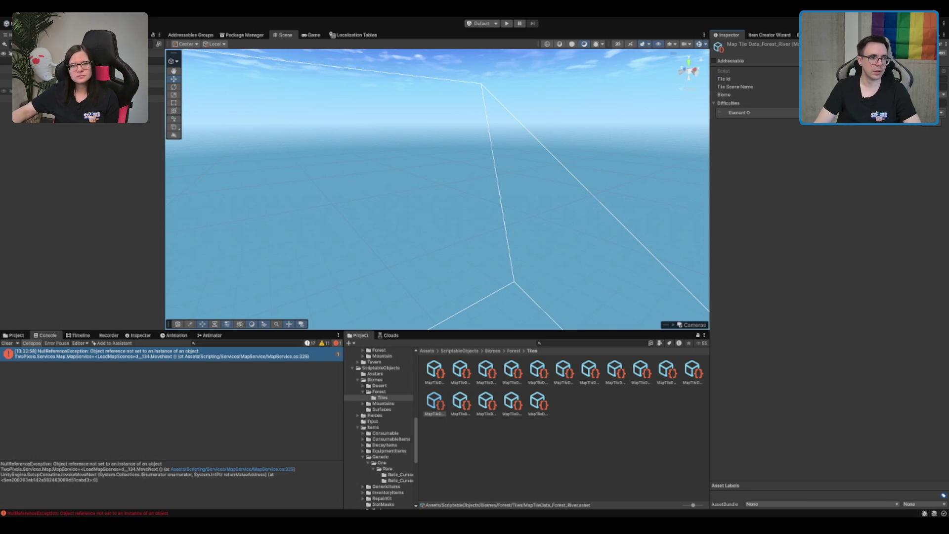
pyautogui.click(74, 91)
# Set MapService's debug test tile to MapTileData_Forest_River at Hard difficulty
pyautogui.click(87, 217)
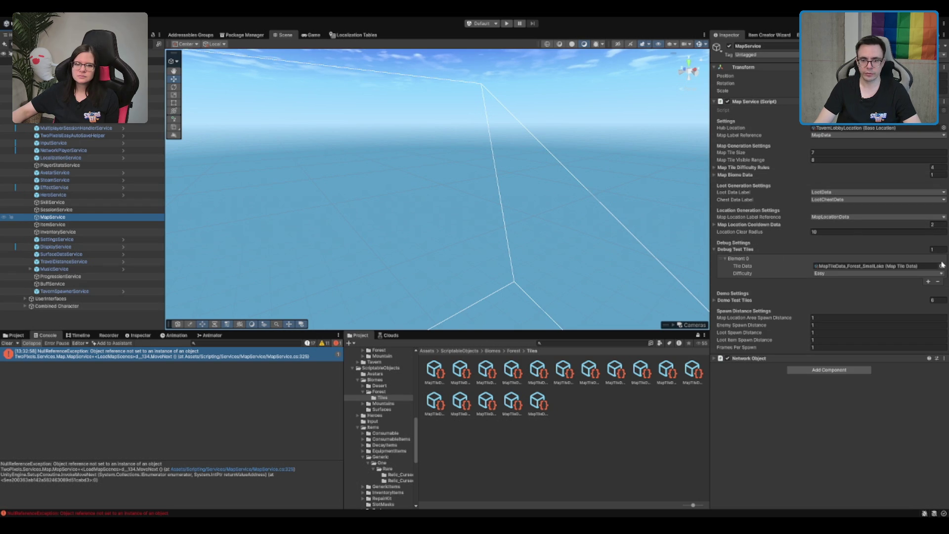
pyautogui.click(879, 268)
pyautogui.click(840, 273)
pyautogui.click(836, 292)
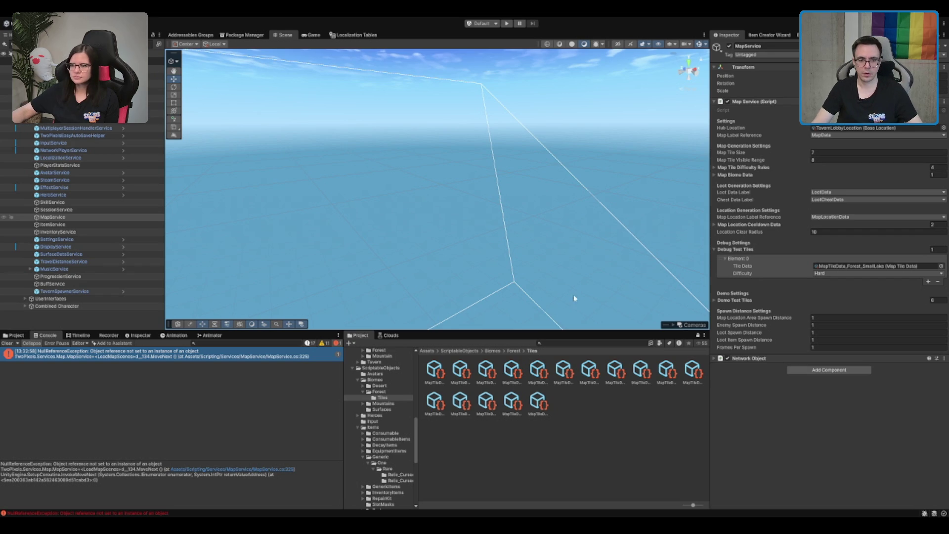
pyautogui.moveTo(564, 372); pyautogui.dragTo(879, 265)
pyautogui.click(602, 472)
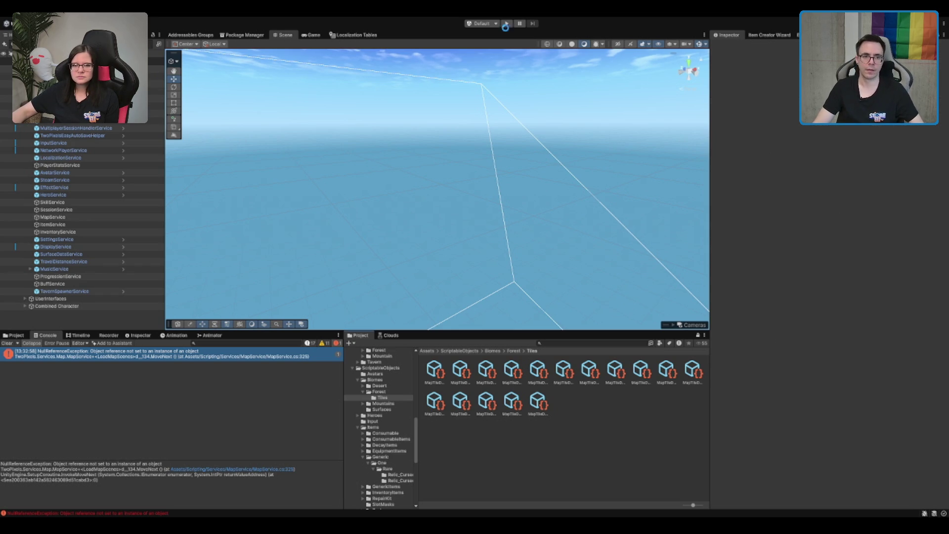
pyautogui.click(505, 24)
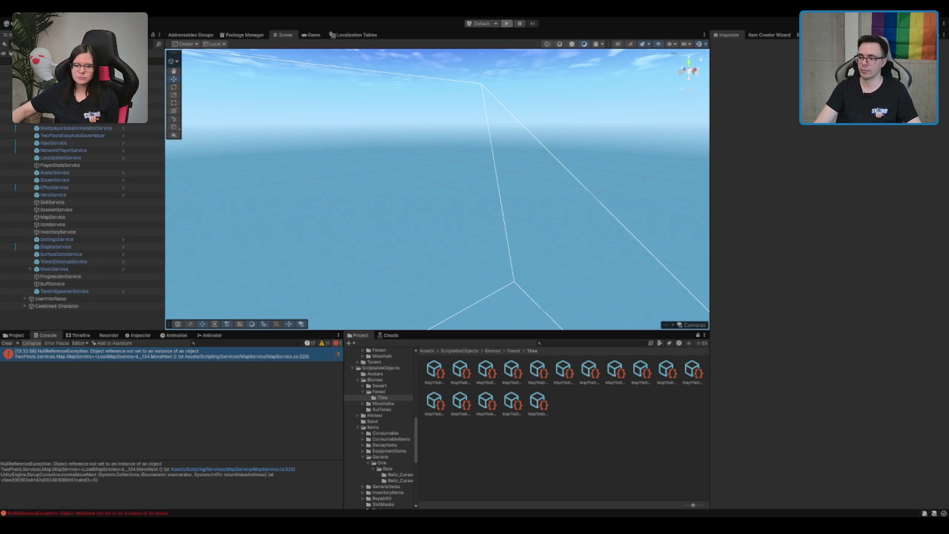
# Start an Einzelspieler game and dash out of the tavern along the forest path toward the portal
pyautogui.click(507, 23)
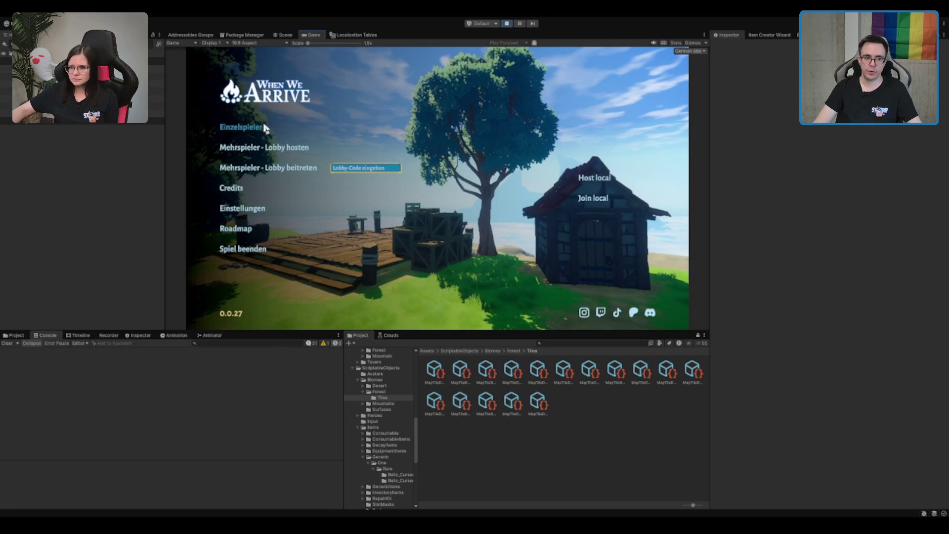
pyautogui.click(239, 128)
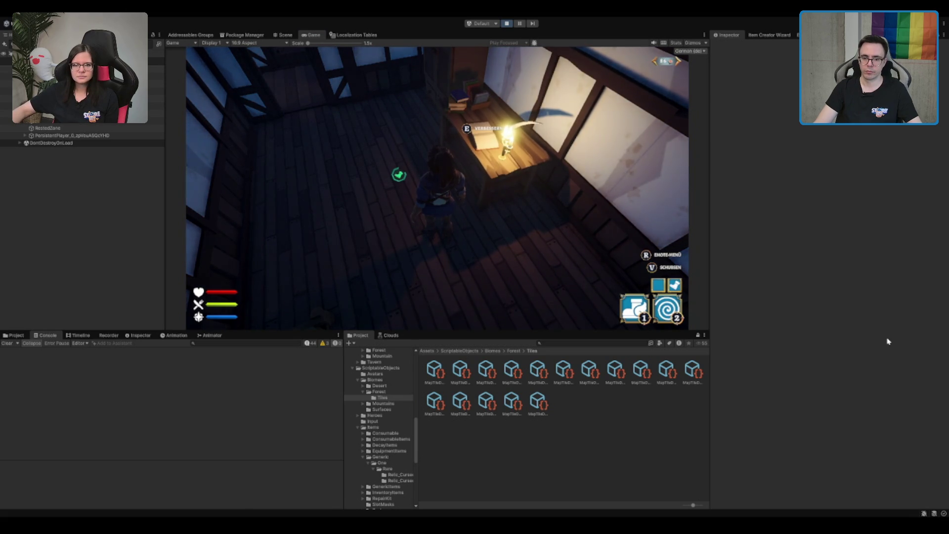
pyautogui.press('s')
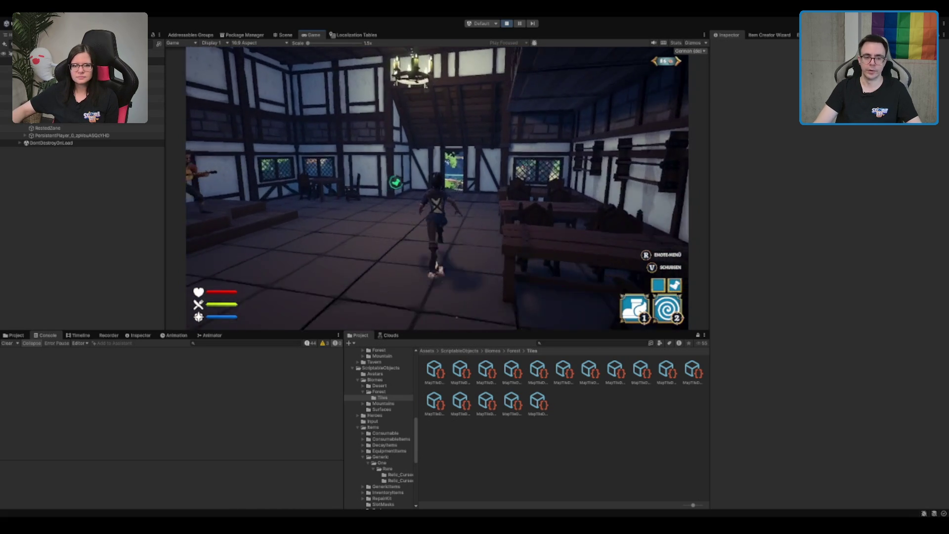
pyautogui.press('2')
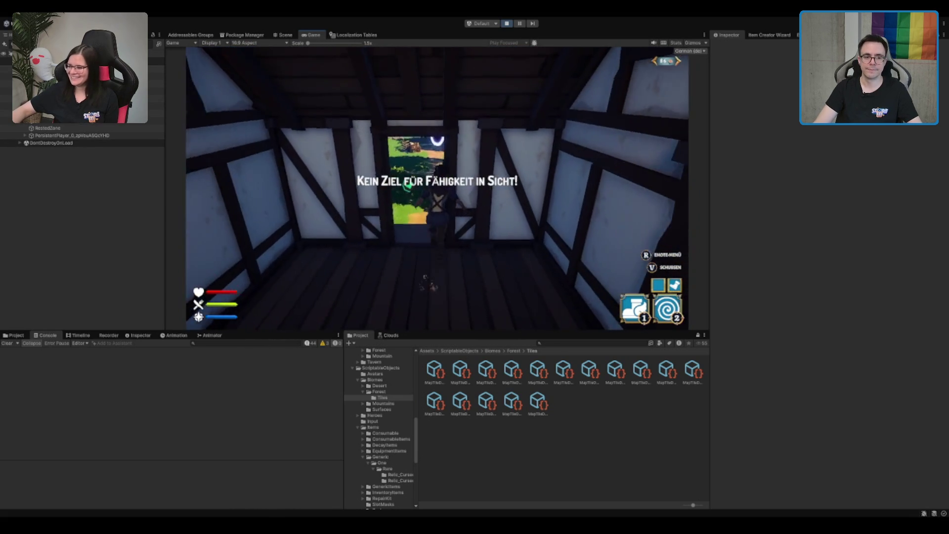
pyautogui.press('2')
pyautogui.press('w')
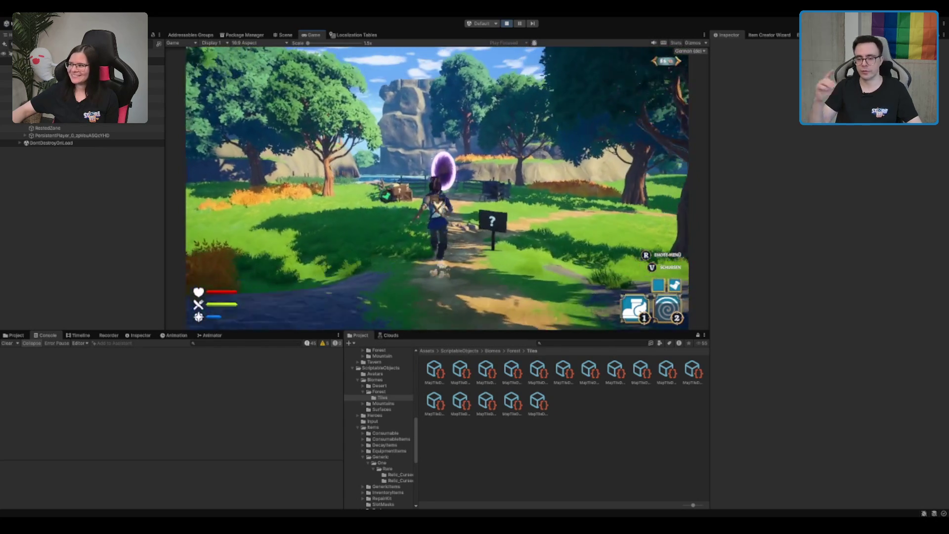
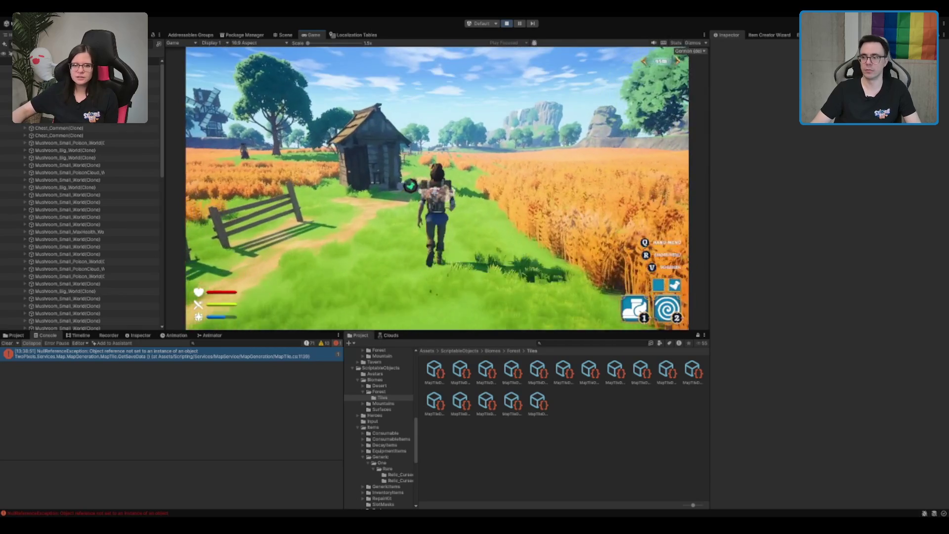
# Open, close and reopen the in-game radial menu with Q
pyautogui.press('q')
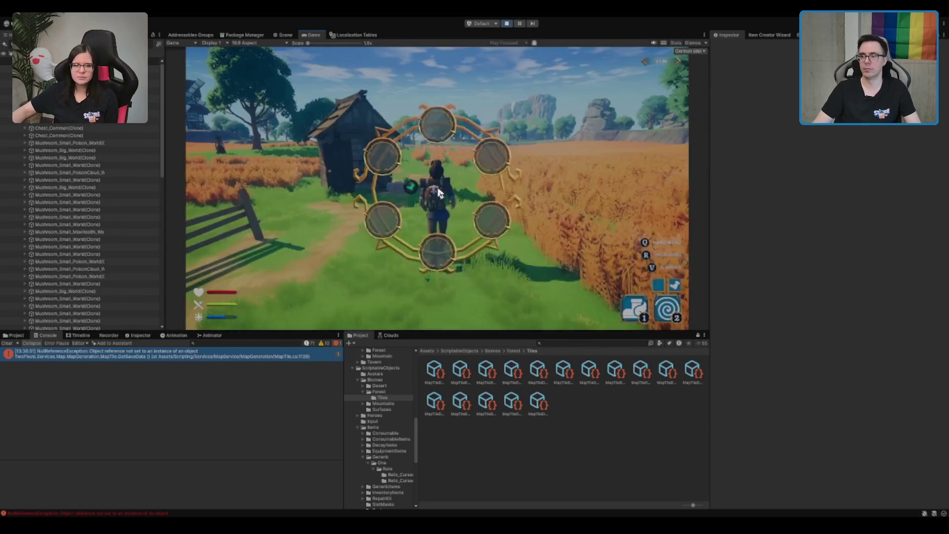
pyautogui.press('q')
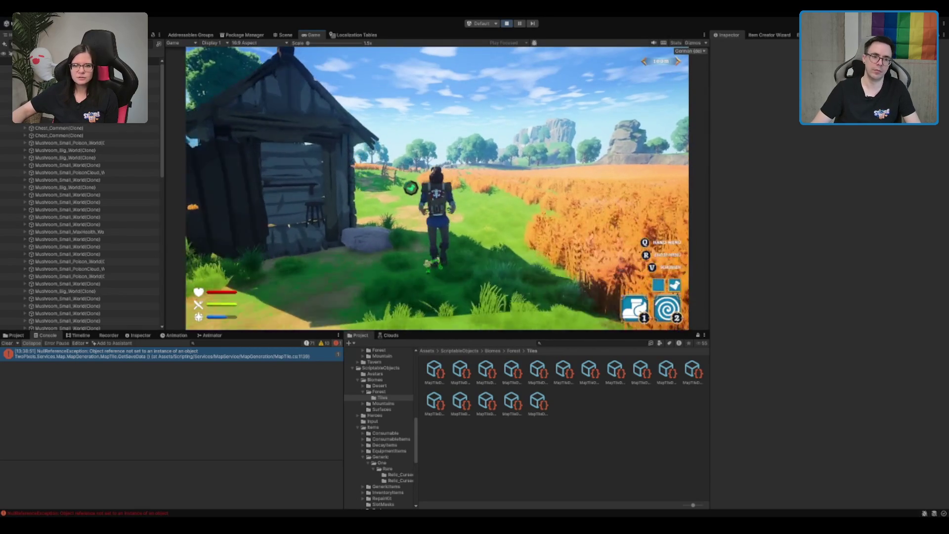
pyautogui.press('q')
pyautogui.press('q')
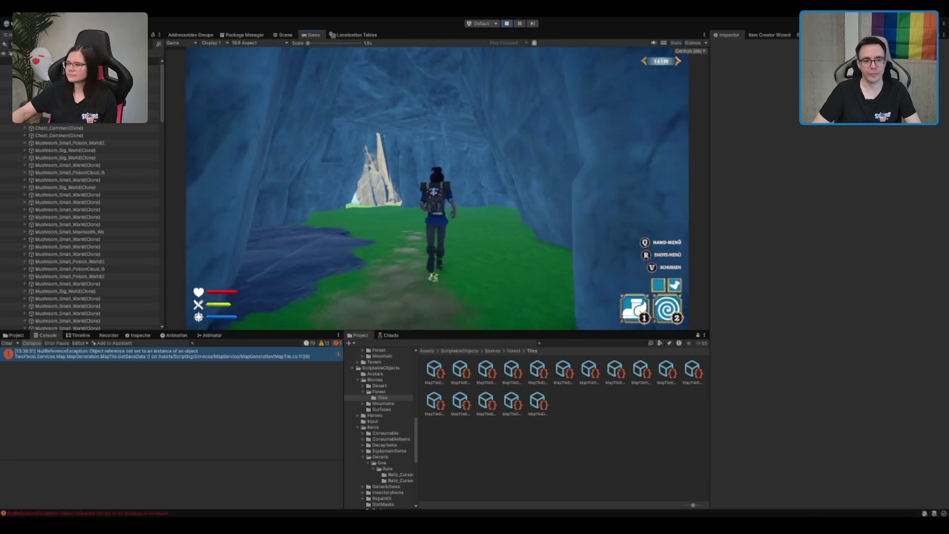
# Run the character through the cave and along the cliff wall toward the gap
pyautogui.press('w')
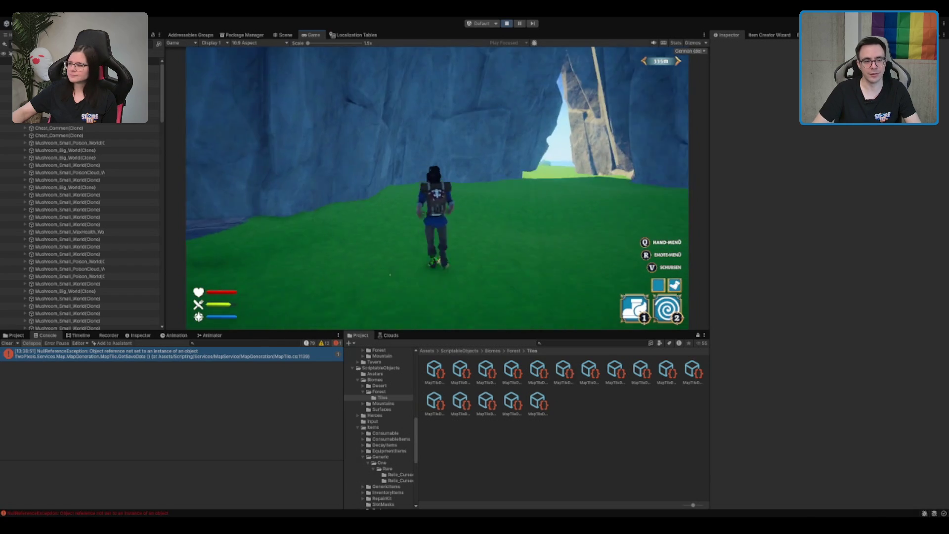
pyautogui.press('a')
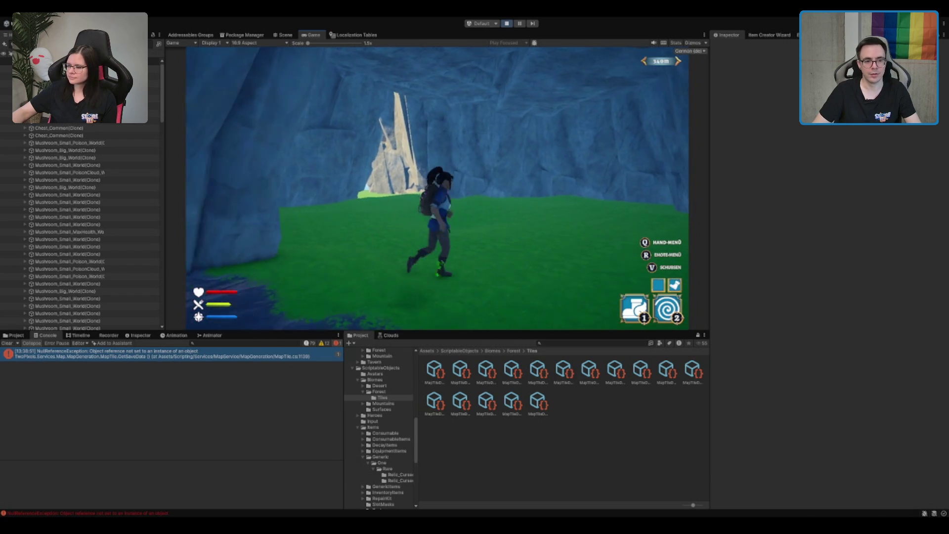
pyautogui.press('w')
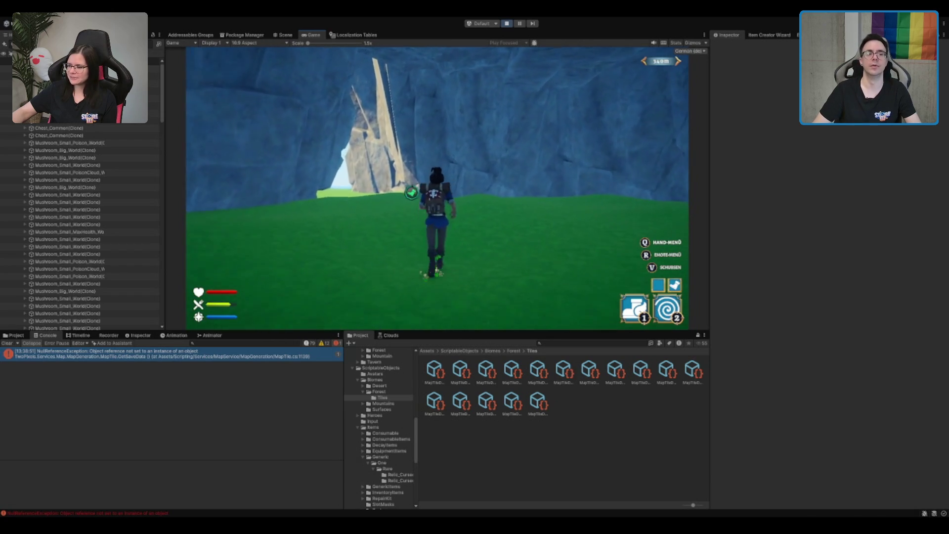
pyautogui.press('w')
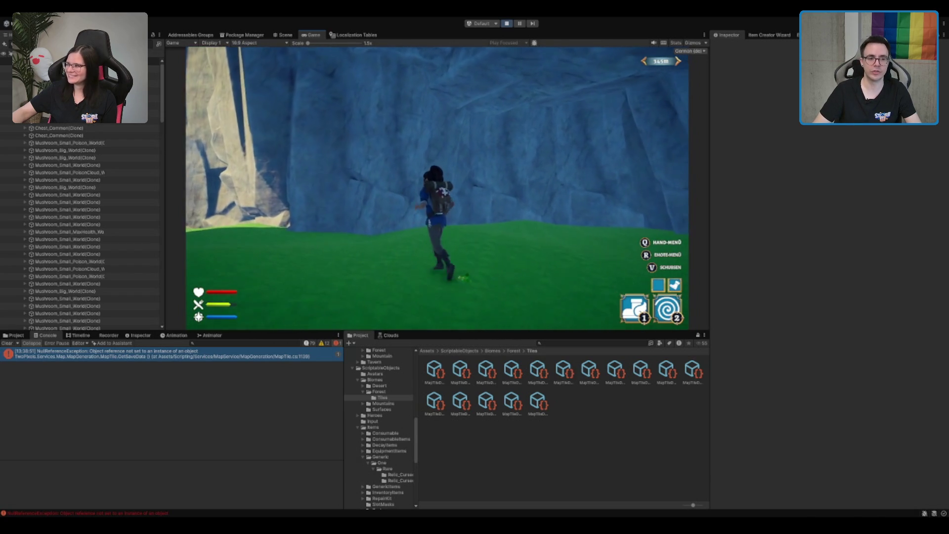
pyautogui.press('a')
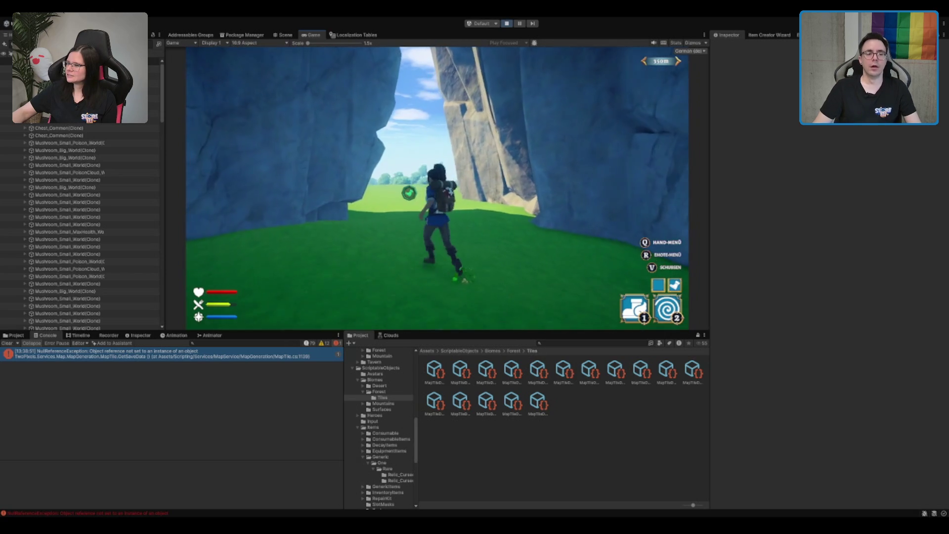
pyautogui.press('a')
pyautogui.press('s')
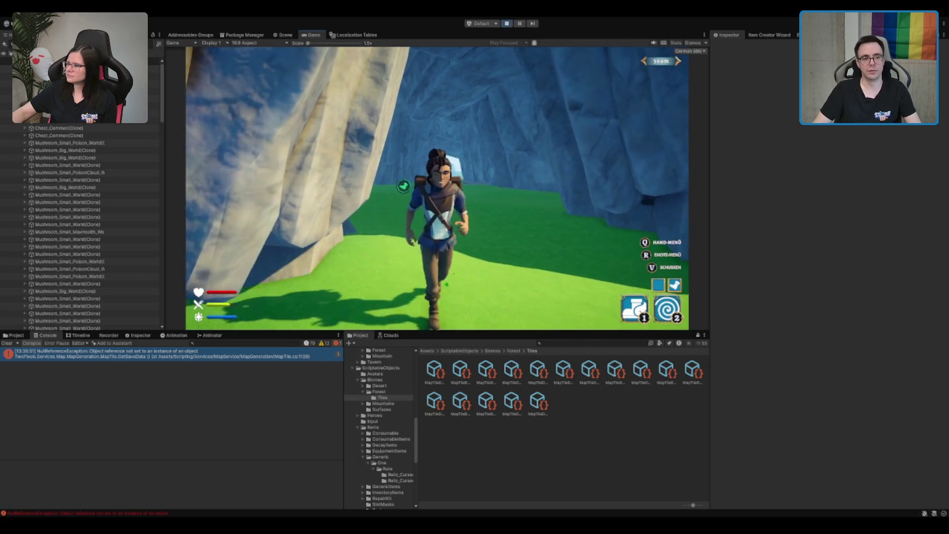
# Cross the open meadow toward the mountains and head for the lake beside the cliff
pyautogui.press('w')
pyautogui.press('a')
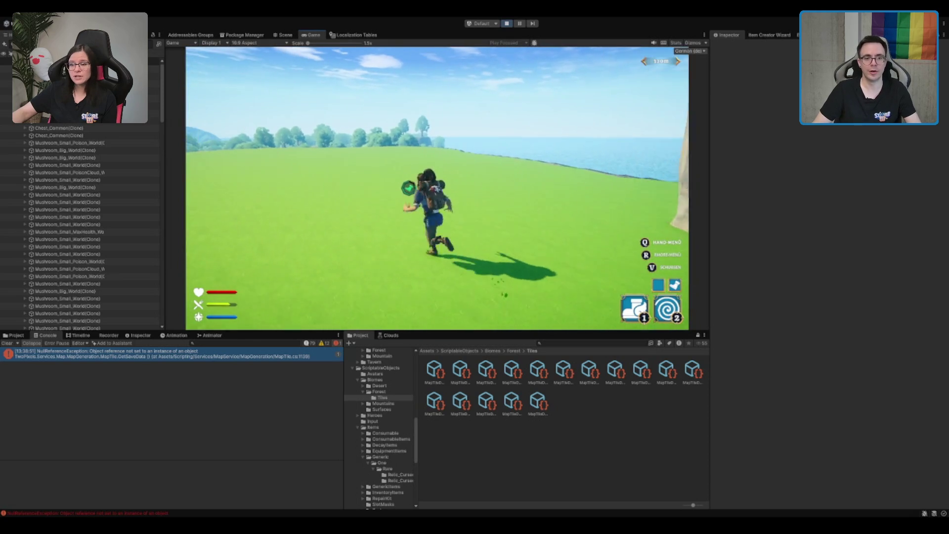
pyautogui.press('d')
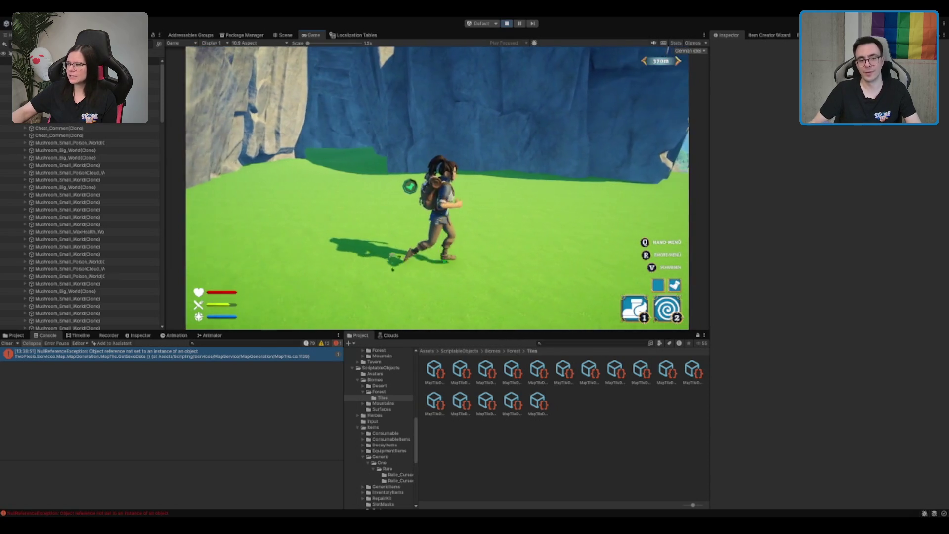
pyautogui.press('w')
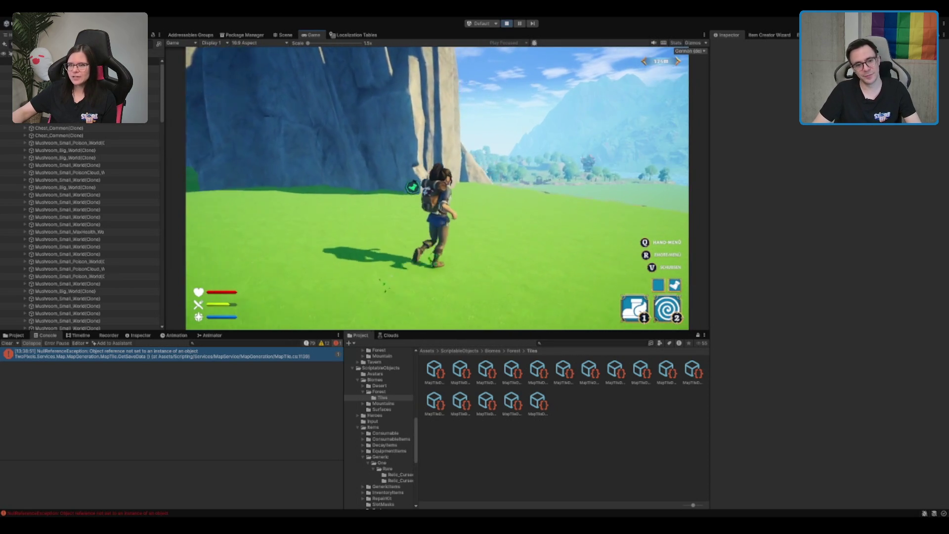
pyautogui.press('s')
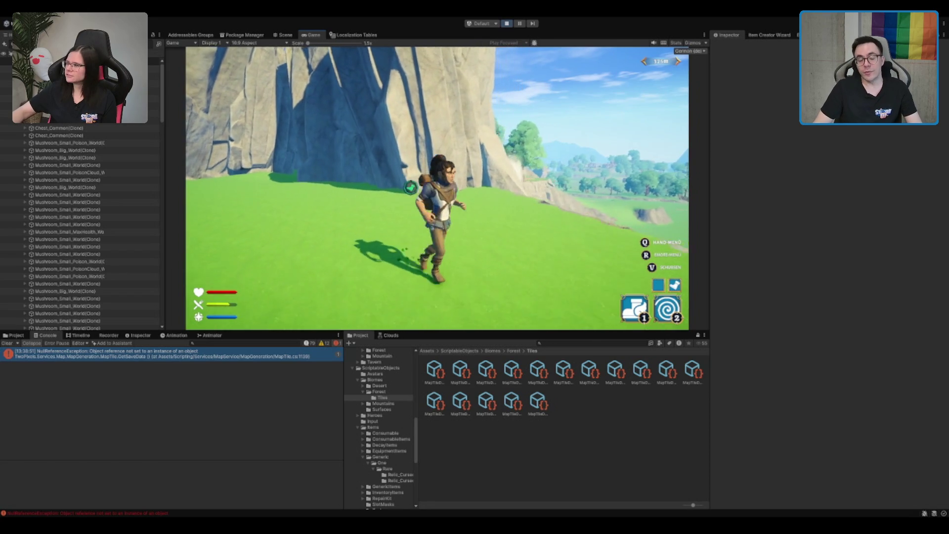
pyautogui.press('w')
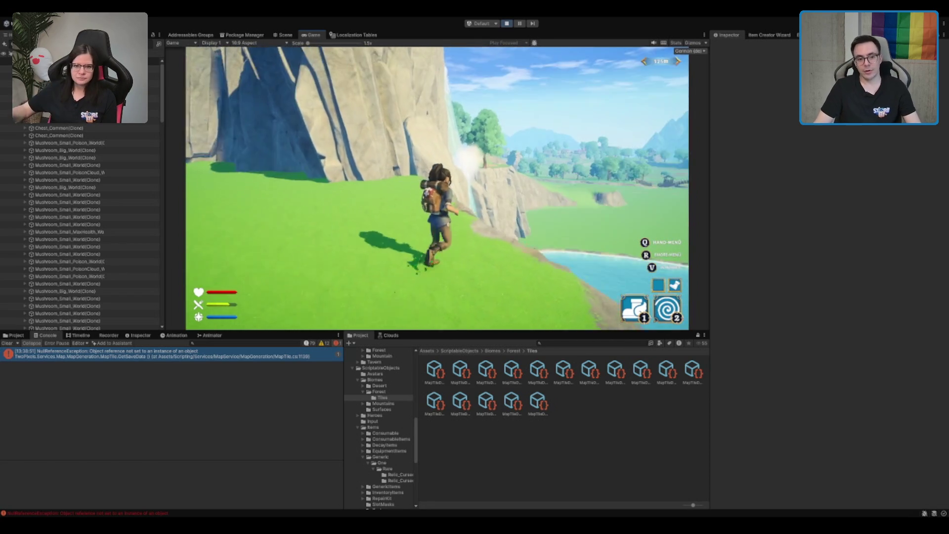
pyautogui.press('a')
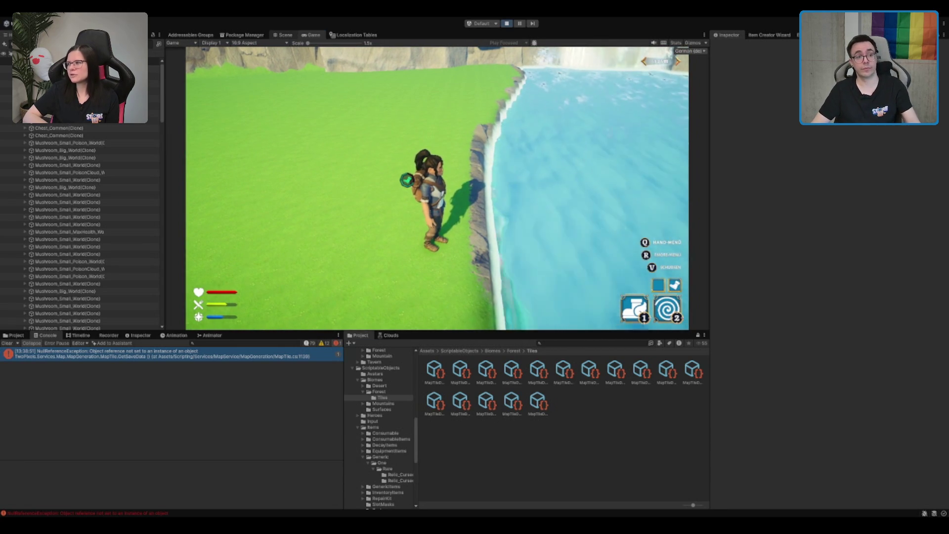
# In the Scene view, select and frame the river water plane
pyautogui.hotkey('ctrl', '1')
pyautogui.doubleClick(59, 84)
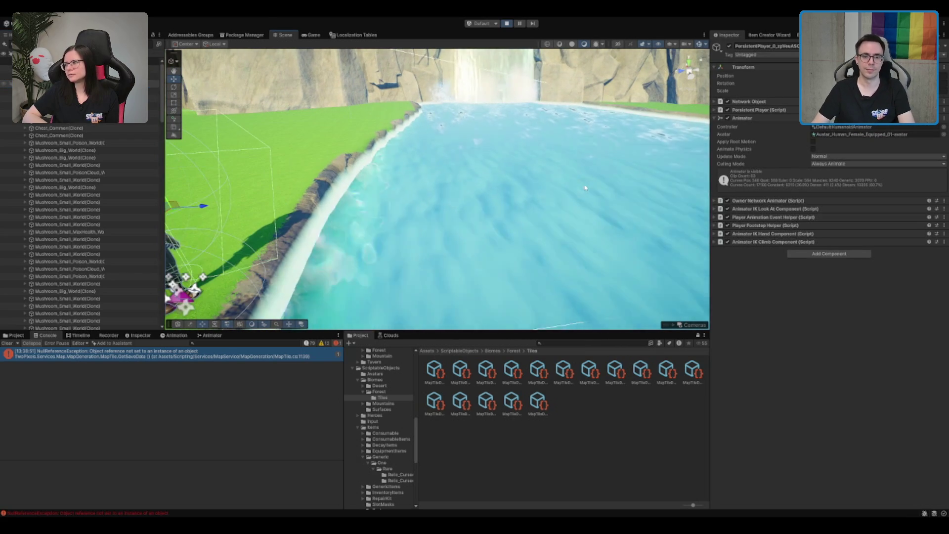
pyautogui.click(602, 192)
pyautogui.press('f')
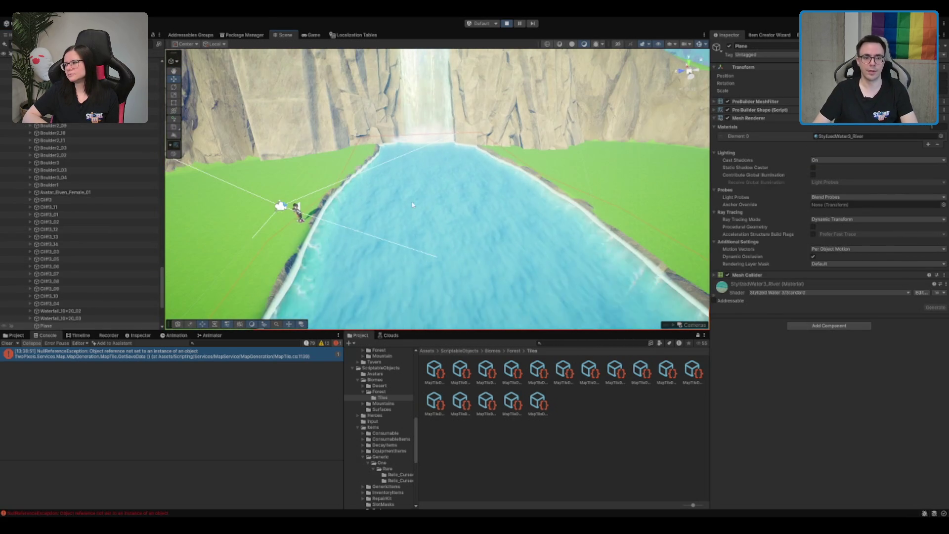
pyautogui.click(473, 220)
pyautogui.scroll(2, 440, 148)
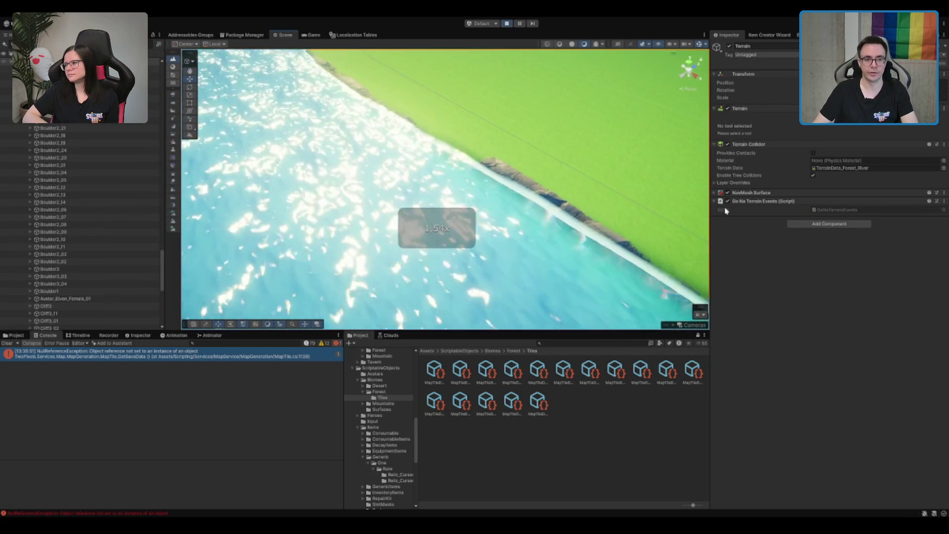
pyautogui.click(569, 150)
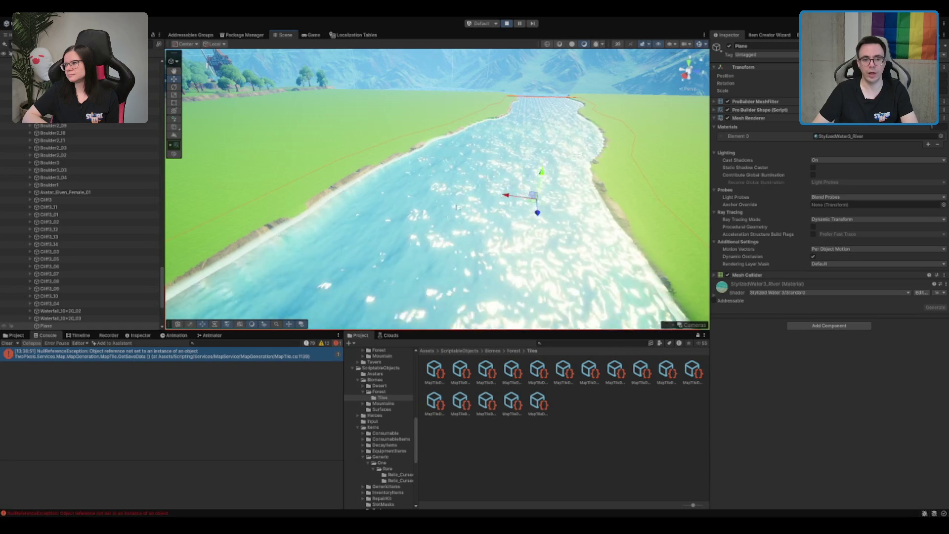
# Expand the StylizedWater3_River material's General settings and return to the Game view
pyautogui.click(845, 284)
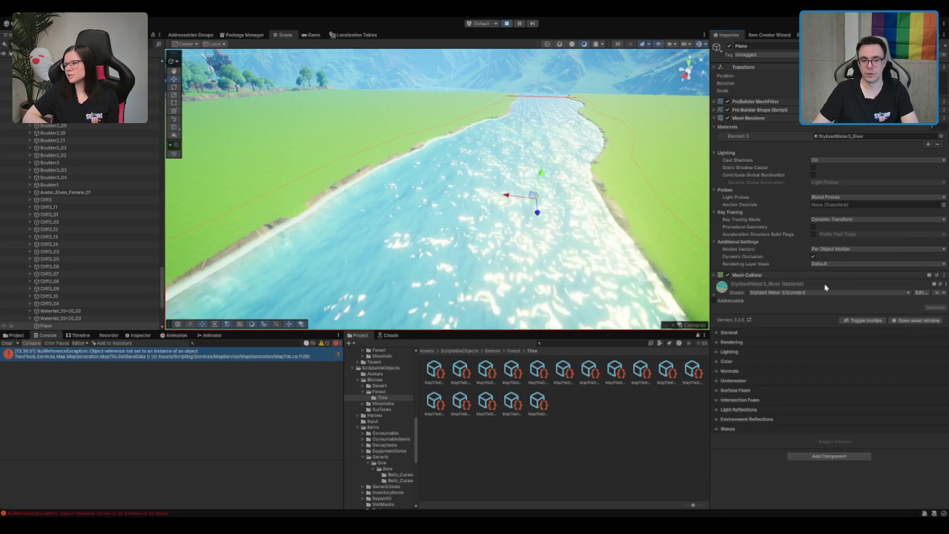
pyautogui.click(766, 334)
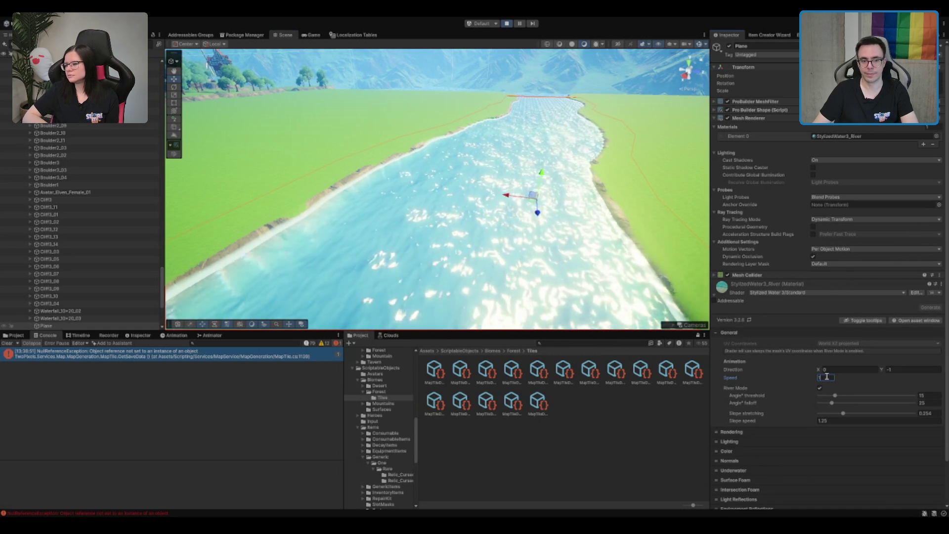
pyautogui.click(312, 35)
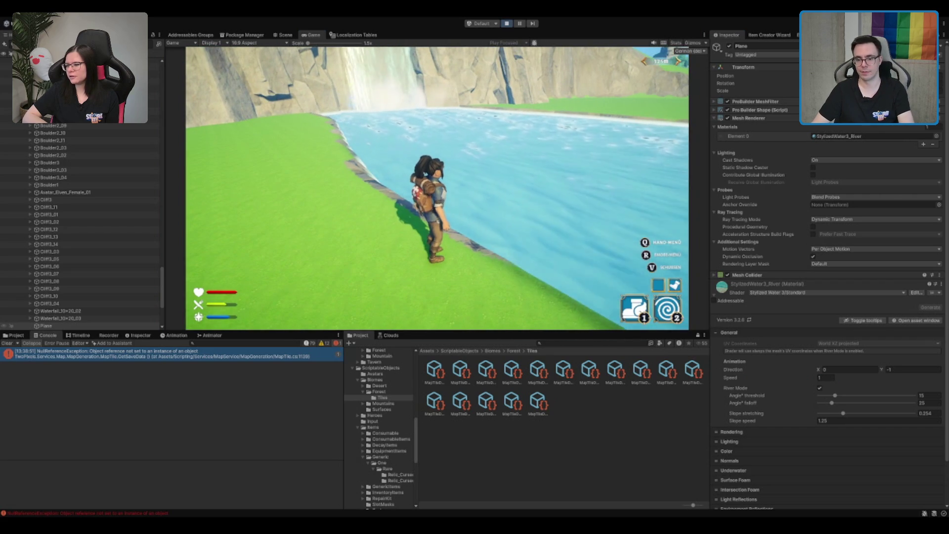
# Set the river material's animation Speed to 0.5, then 0.7, checking the flow in game
pyautogui.click(823, 377)
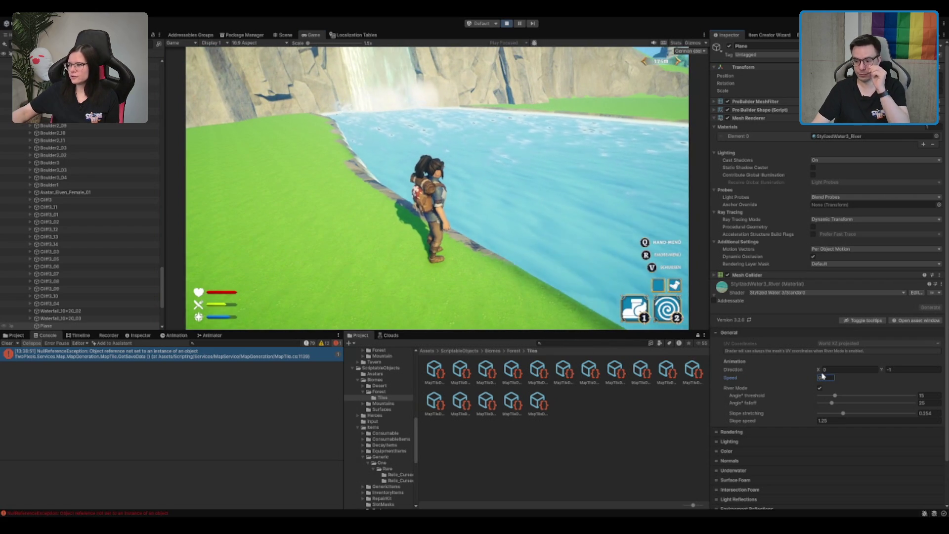
pyautogui.write('0.5')
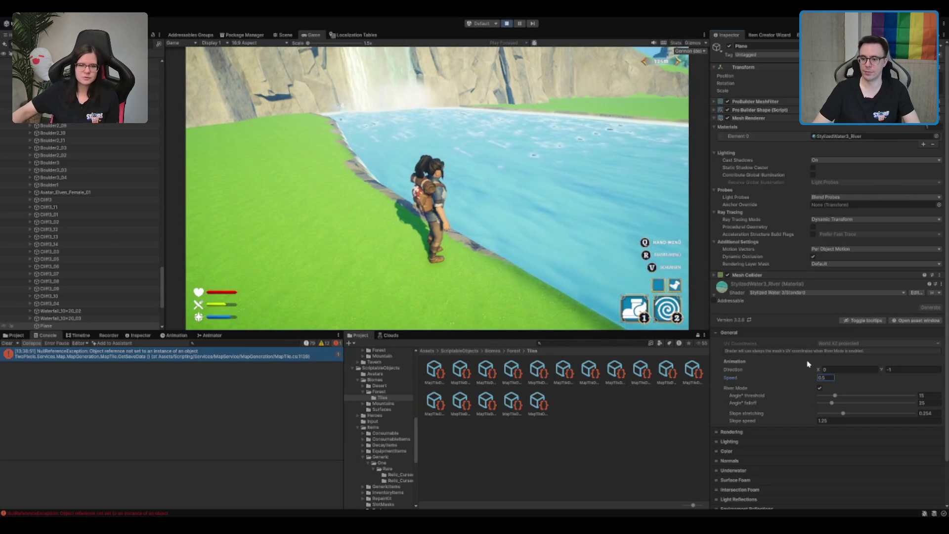
pyautogui.click(579, 193)
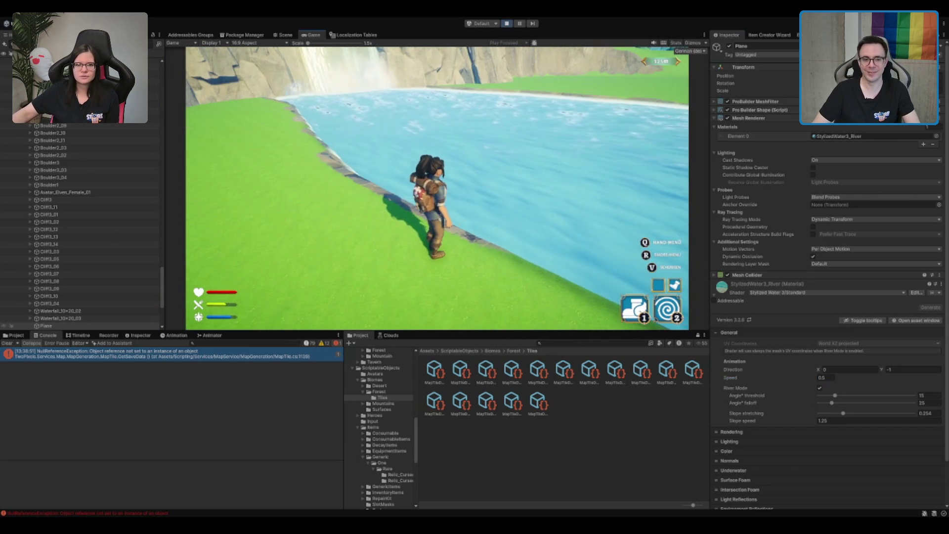
pyautogui.press('w')
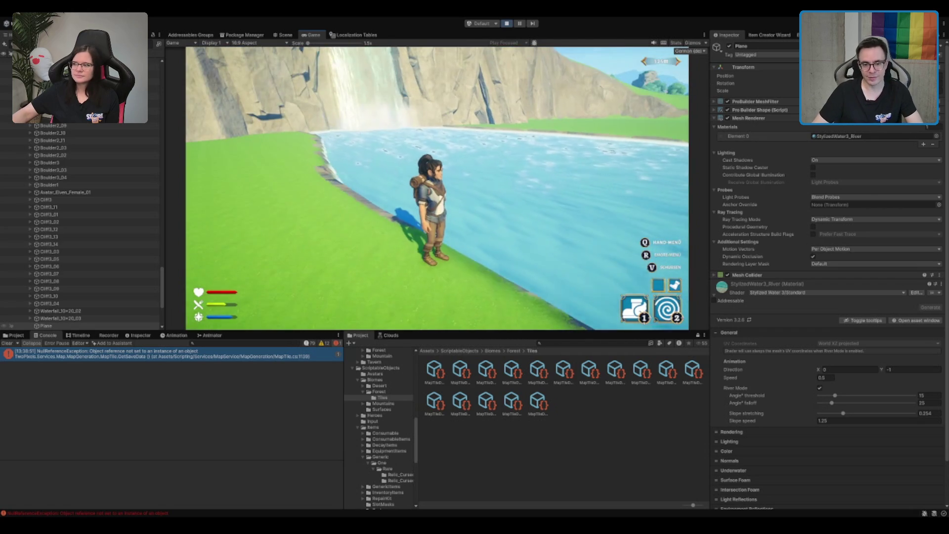
pyautogui.click(833, 379)
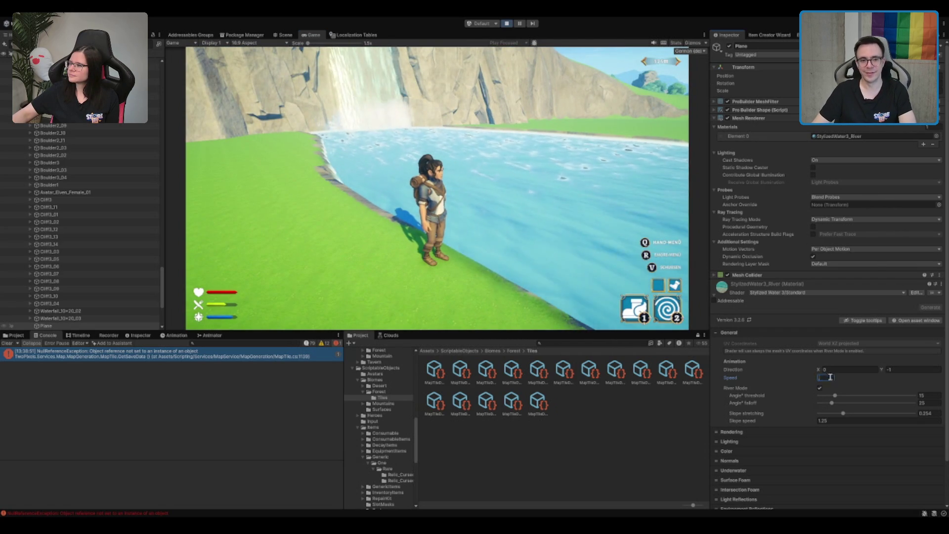
pyautogui.write('0.7')
pyautogui.click(438, 188)
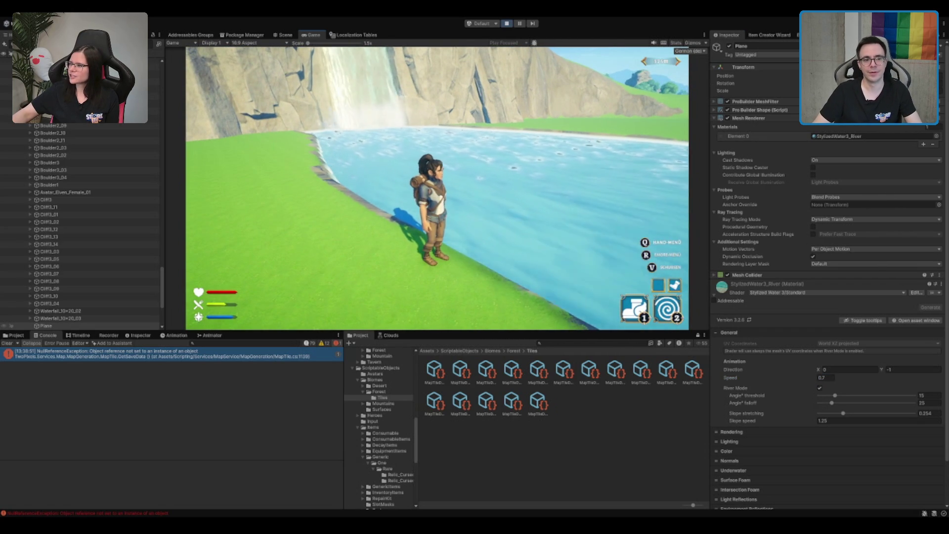
# Walk the character along the riverbank up to the water's edge
pyautogui.press('s')
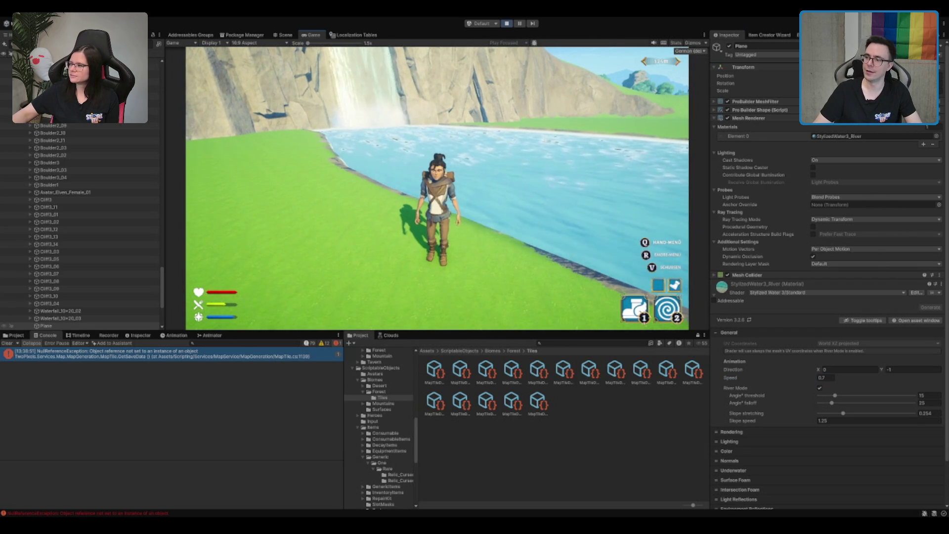
pyautogui.press('w')
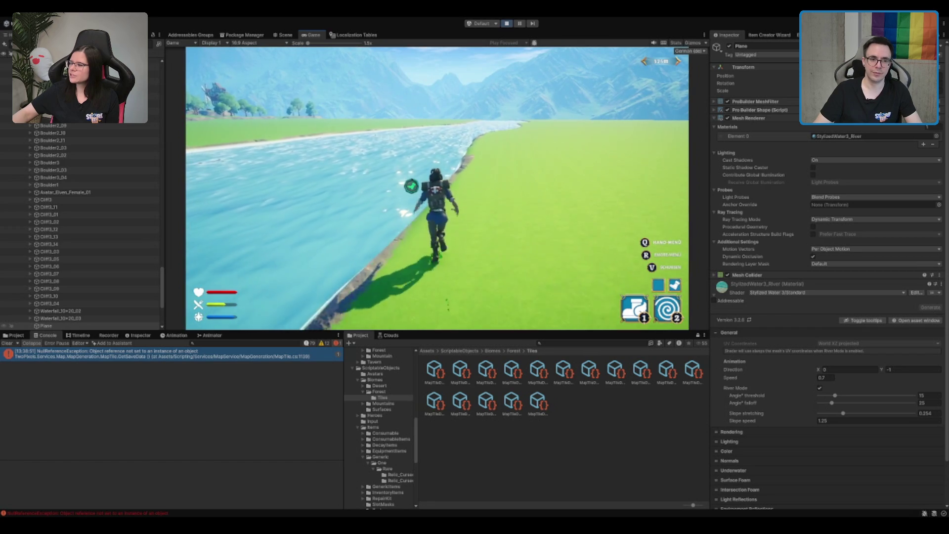
pyautogui.press('a')
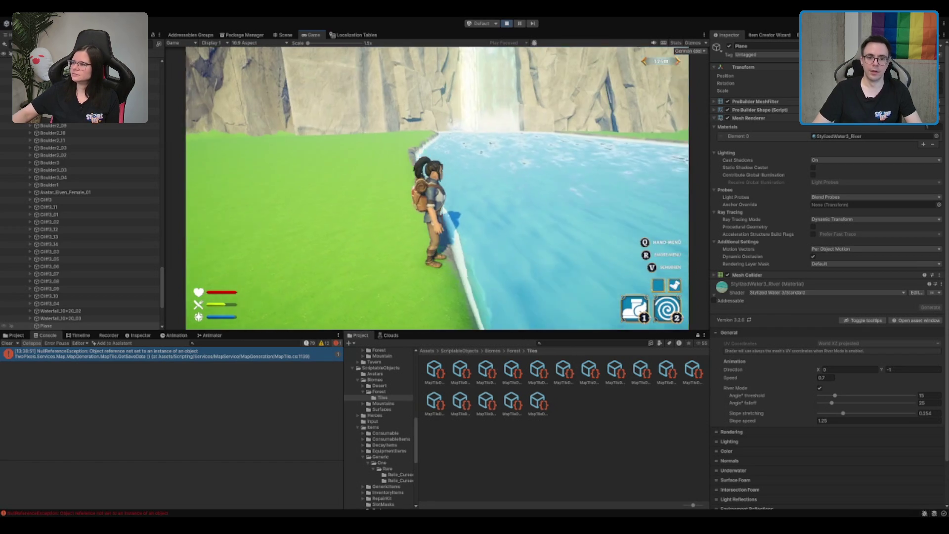
pyautogui.press('w')
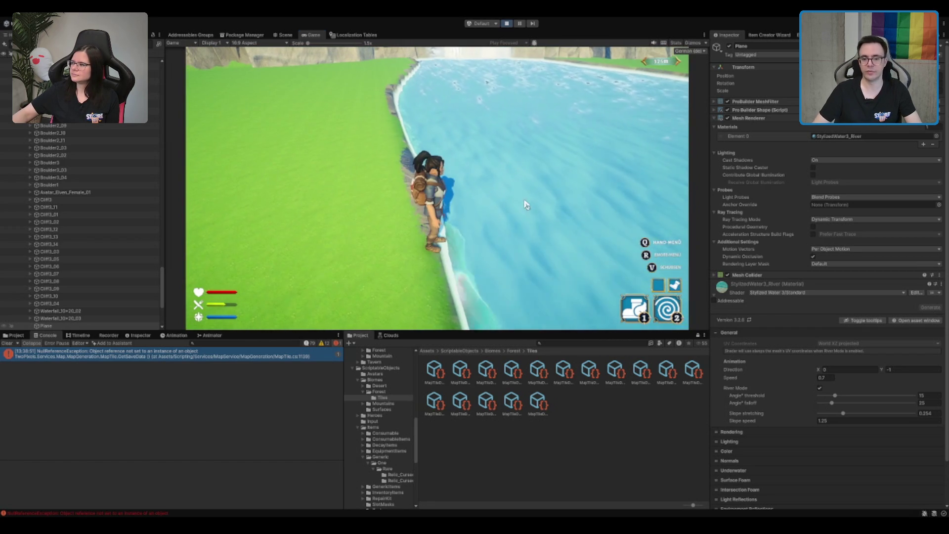
# Expand the water material's Rendering foldout, then its Color settings with deep/shallow colours and fog density
pyautogui.scroll(-3, 825, 277)
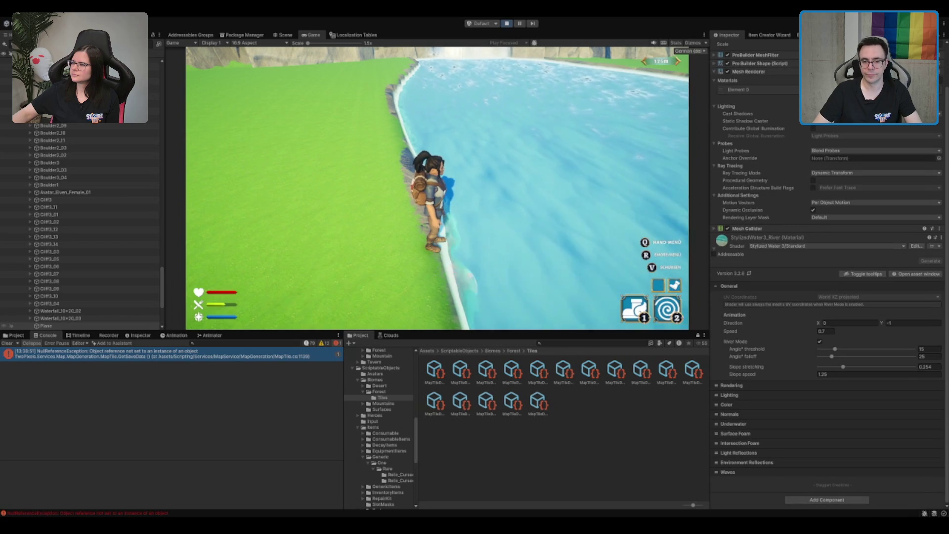
pyautogui.click(746, 385)
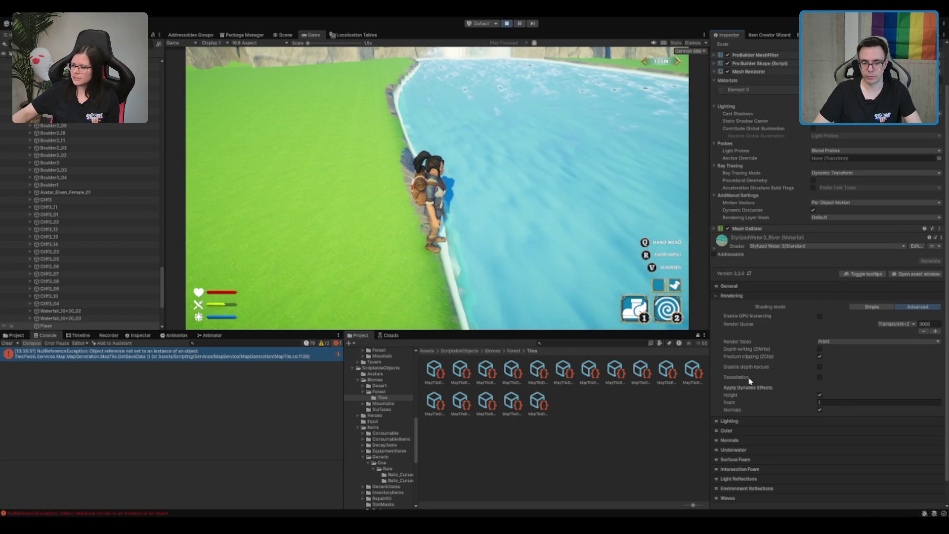
pyautogui.click(730, 430)
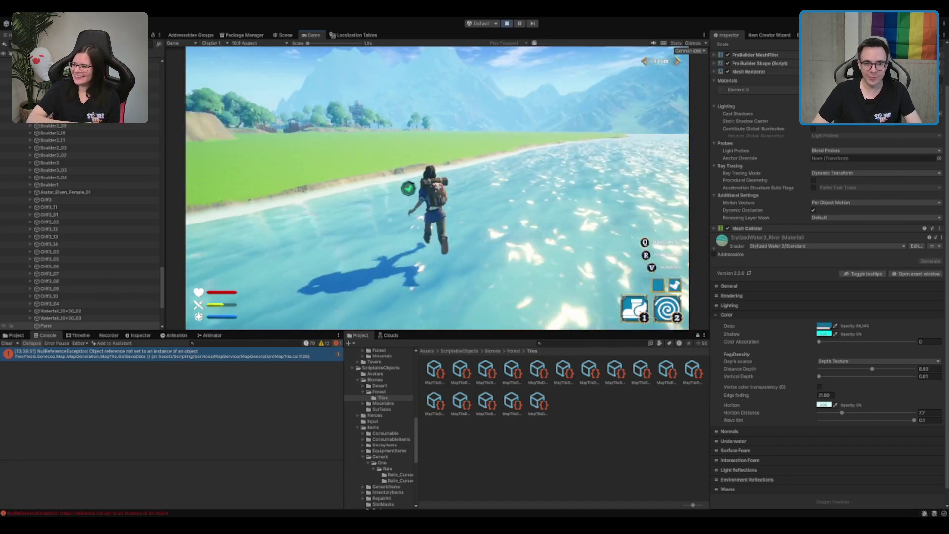
# Run the character across the river and upstream toward the waterfall
pyautogui.press('space')
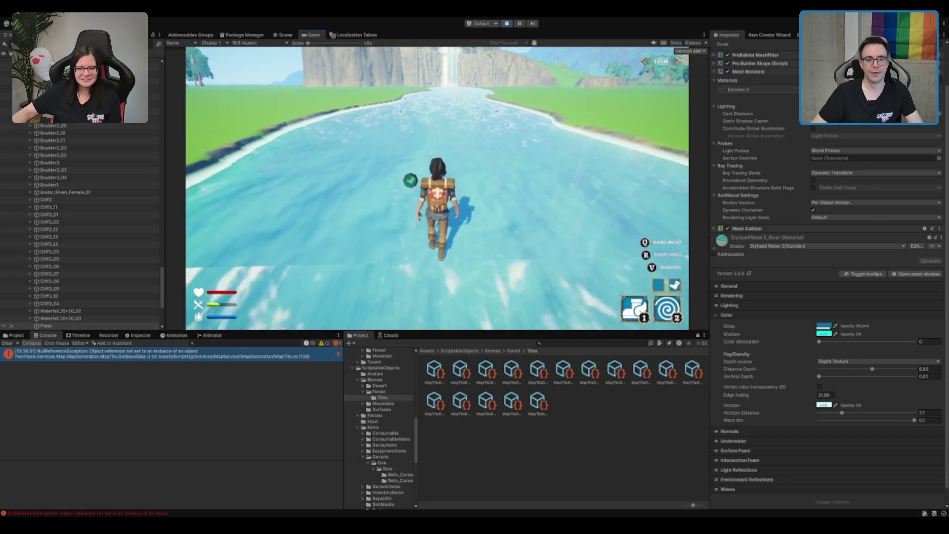
pyautogui.press('d')
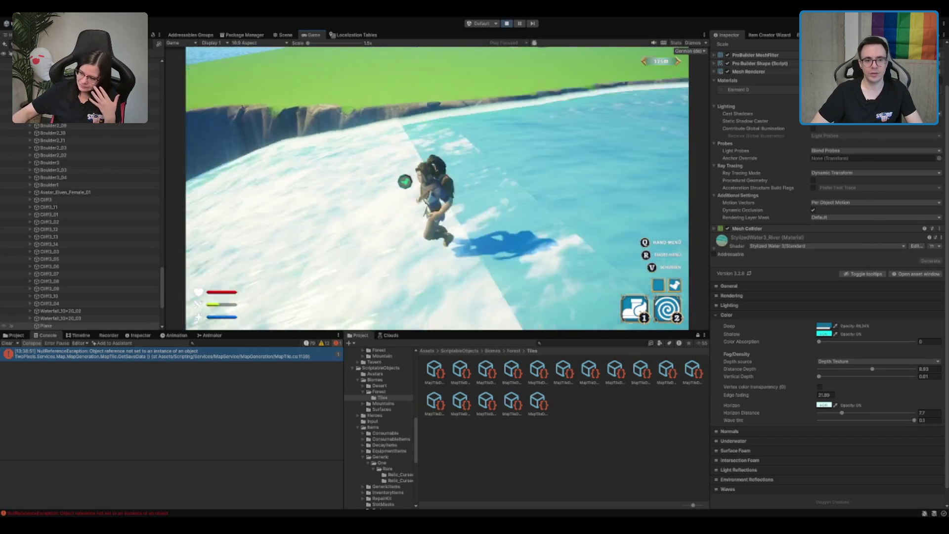
pyautogui.press('w')
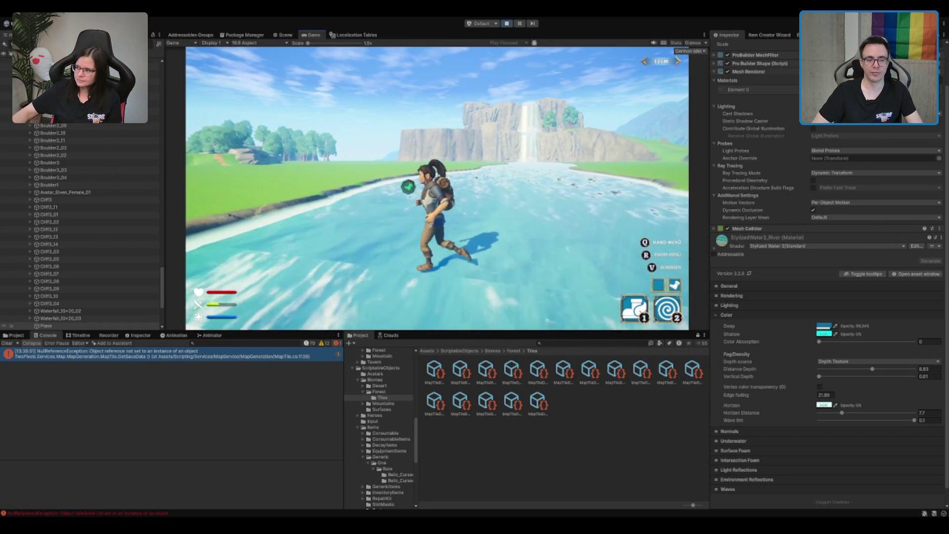
pyautogui.press('w')
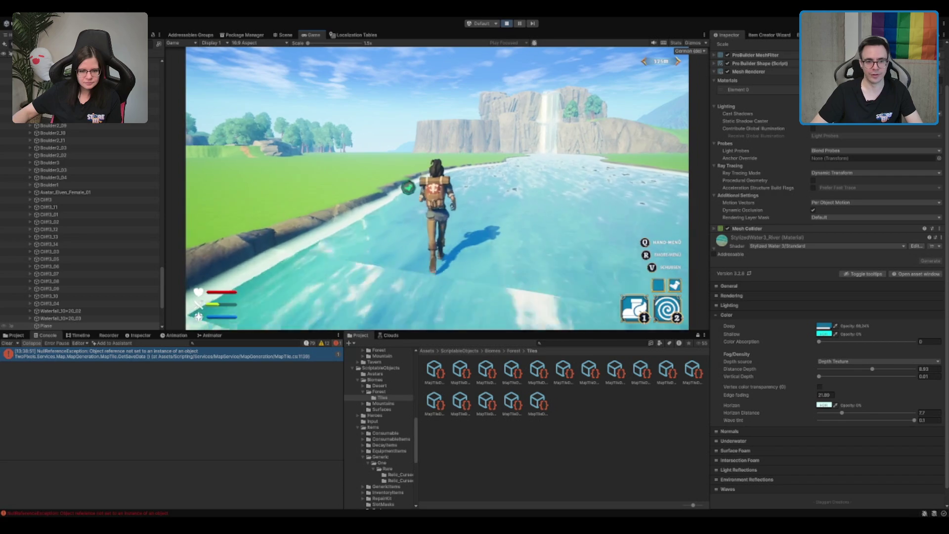
pyautogui.press('w')
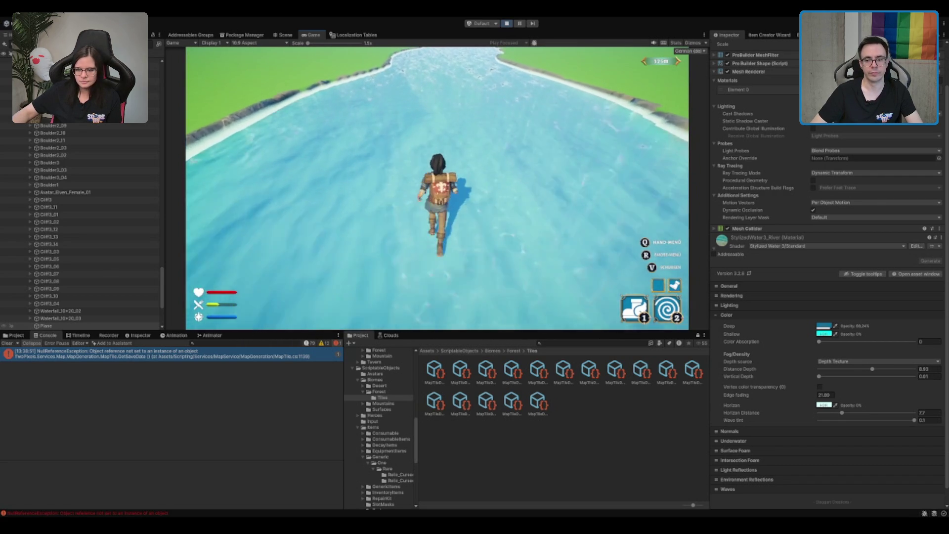
pyautogui.press('w')
pyautogui.press('w')
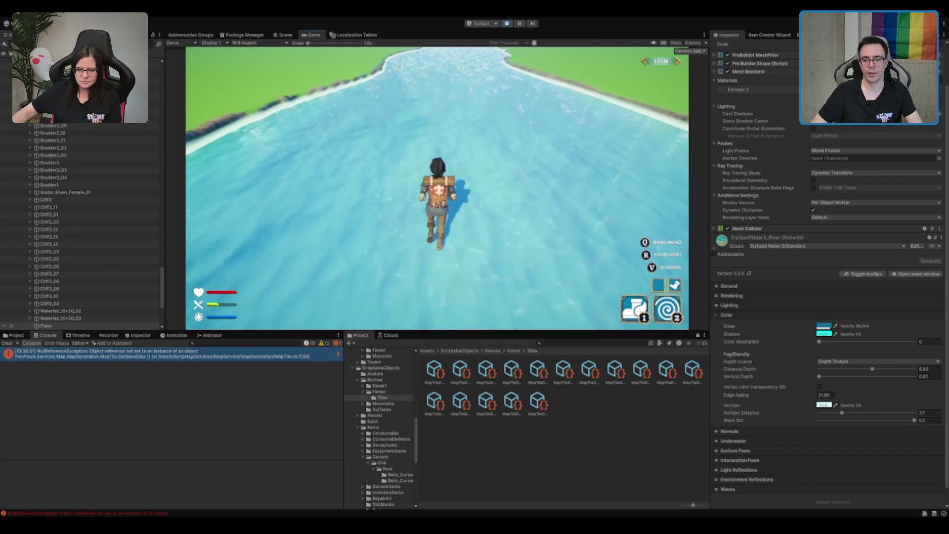
pyautogui.press('w')
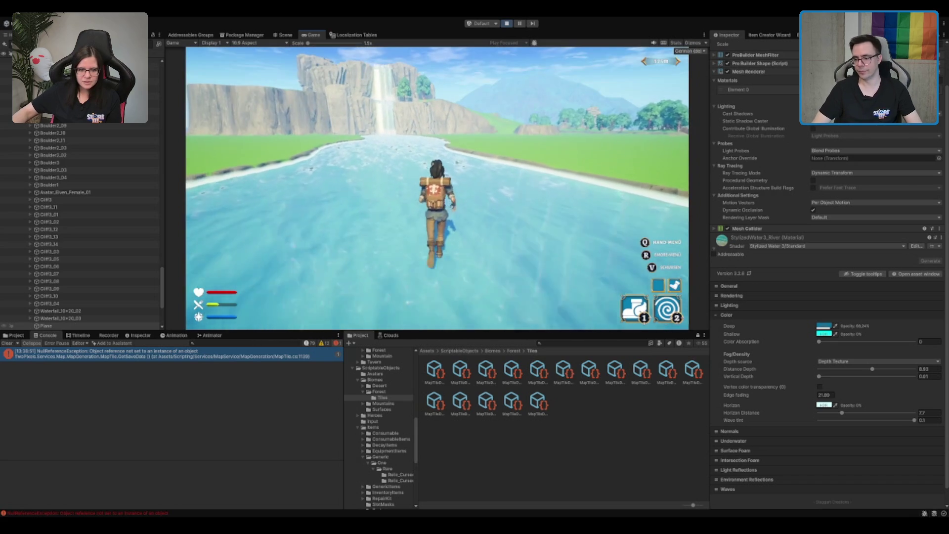
pyautogui.press('w')
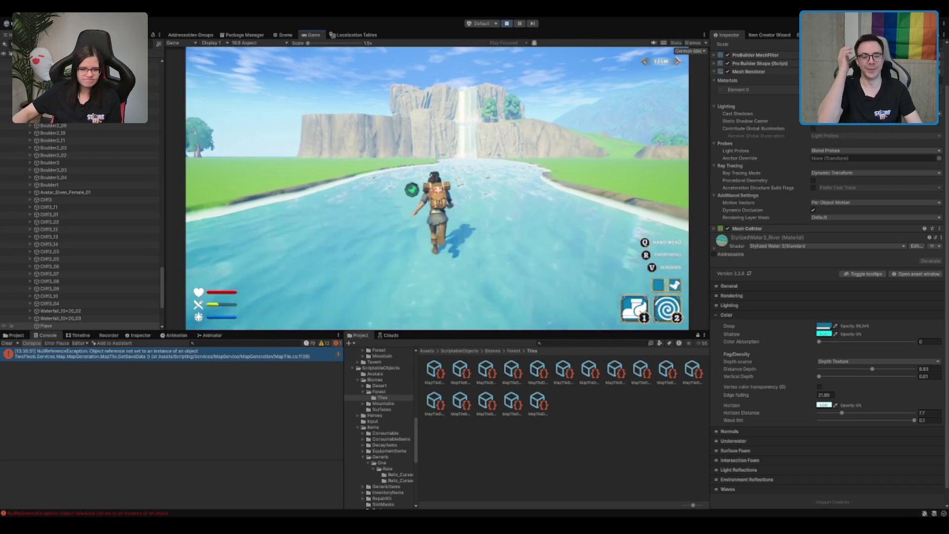
pyautogui.press('w')
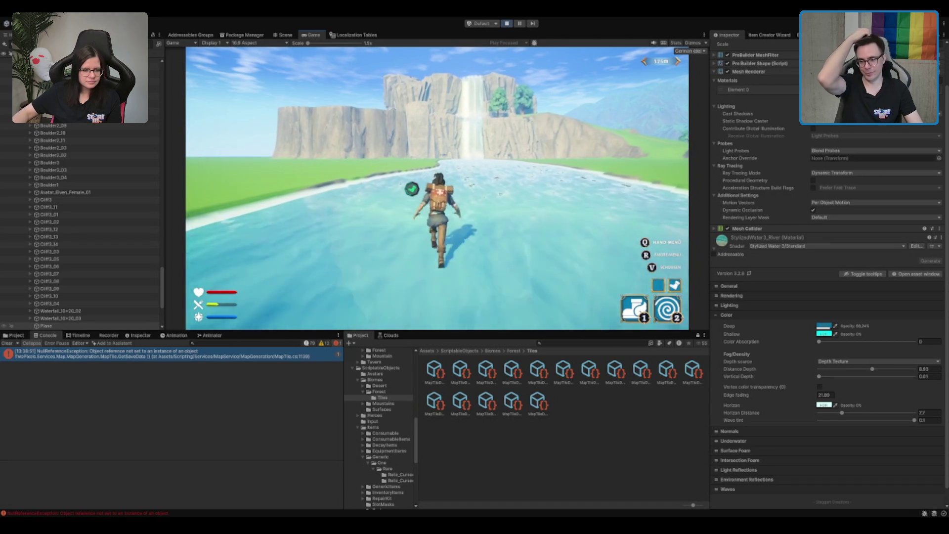
pyautogui.press('w')
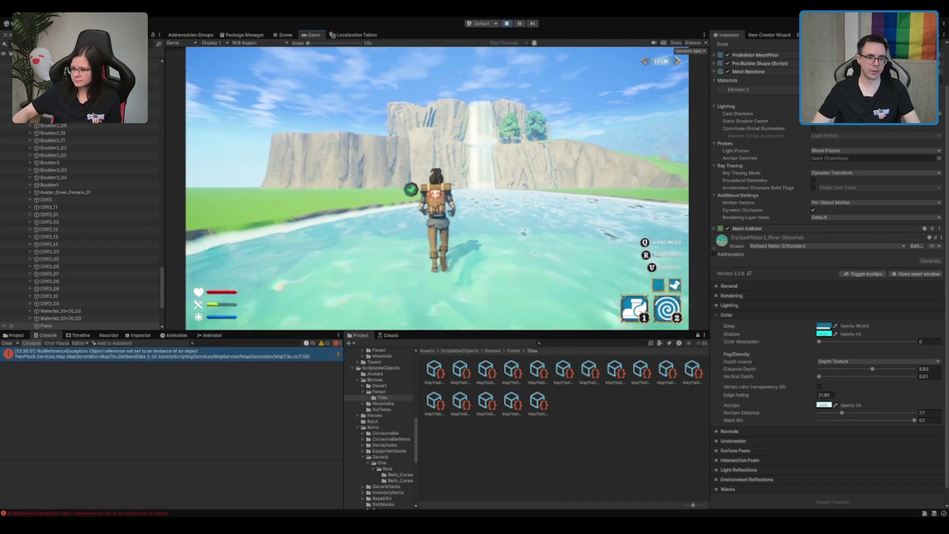
pyautogui.press('w')
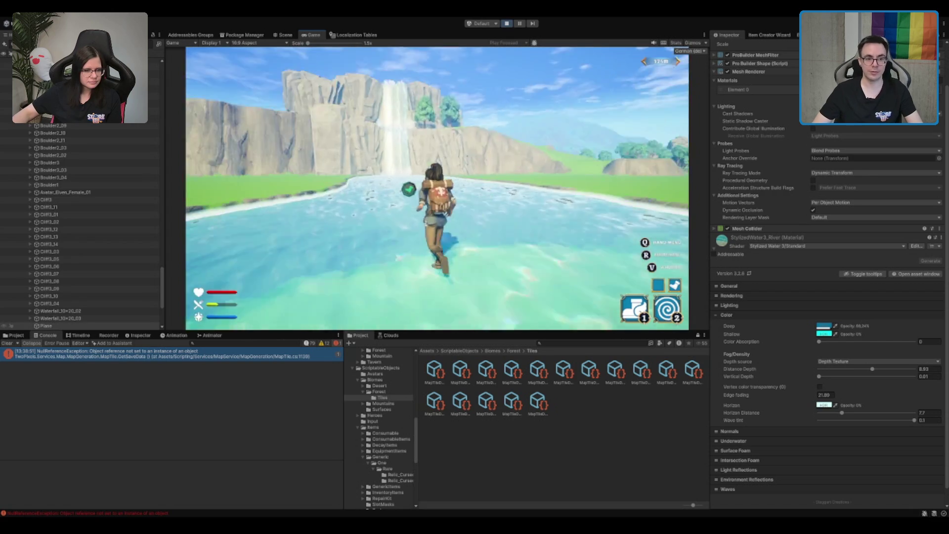
# Run along the riverbank, sprint and jump onto the shore, then stop Play mode
pyautogui.press('a')
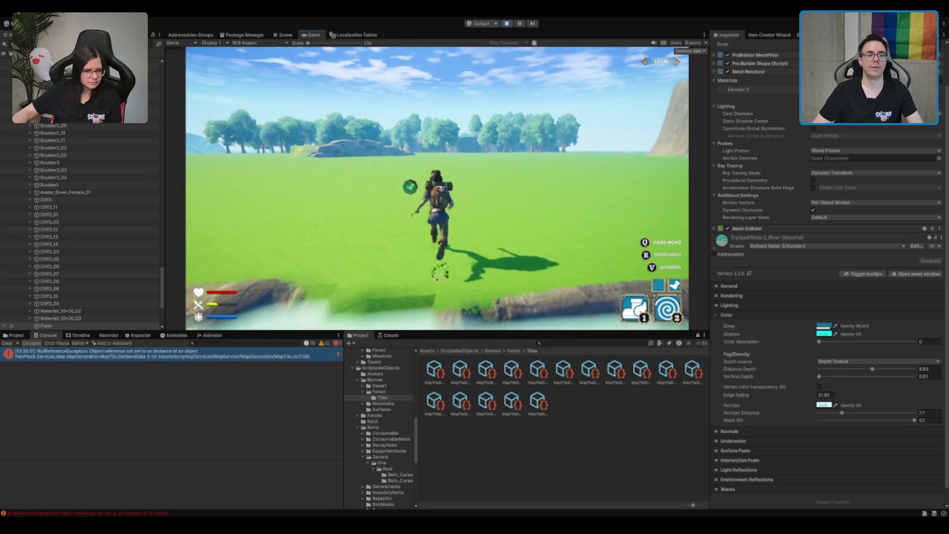
pyautogui.press('s')
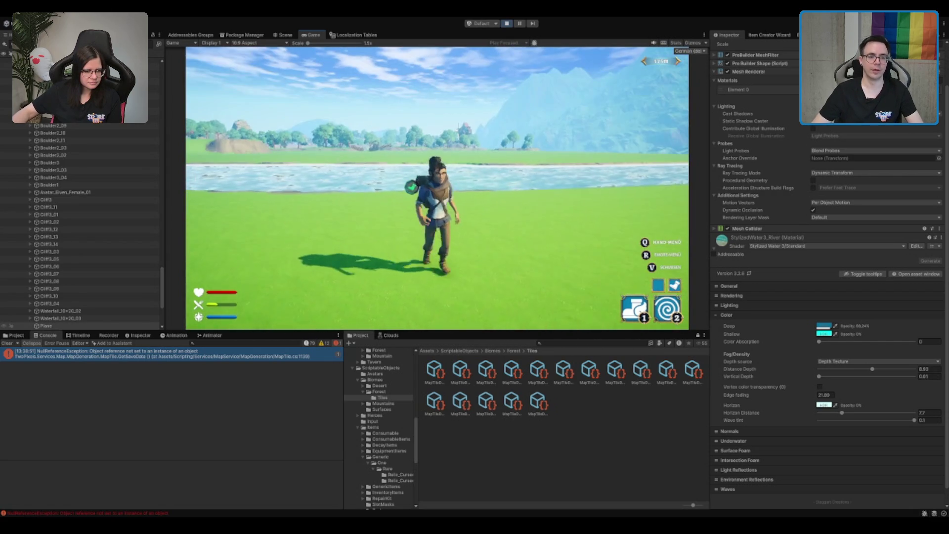
pyautogui.press('w')
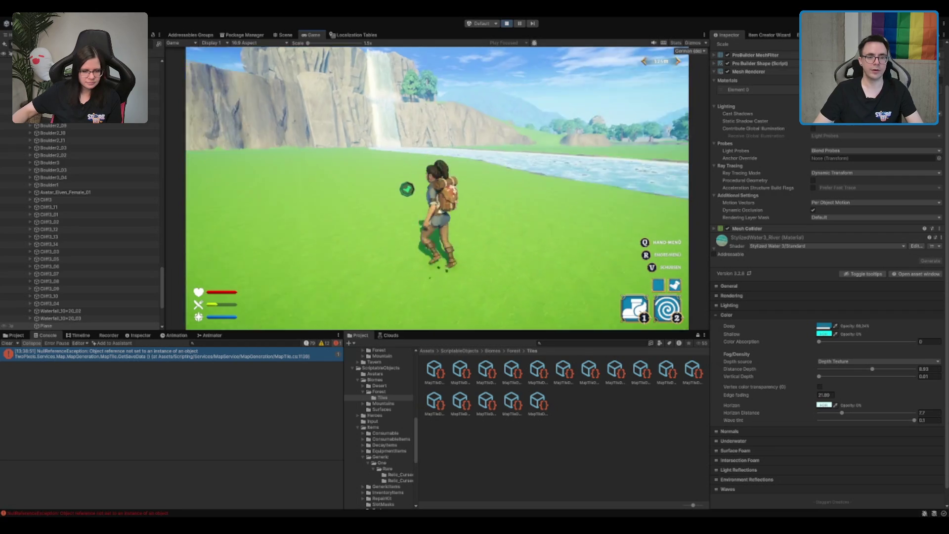
pyautogui.press('space')
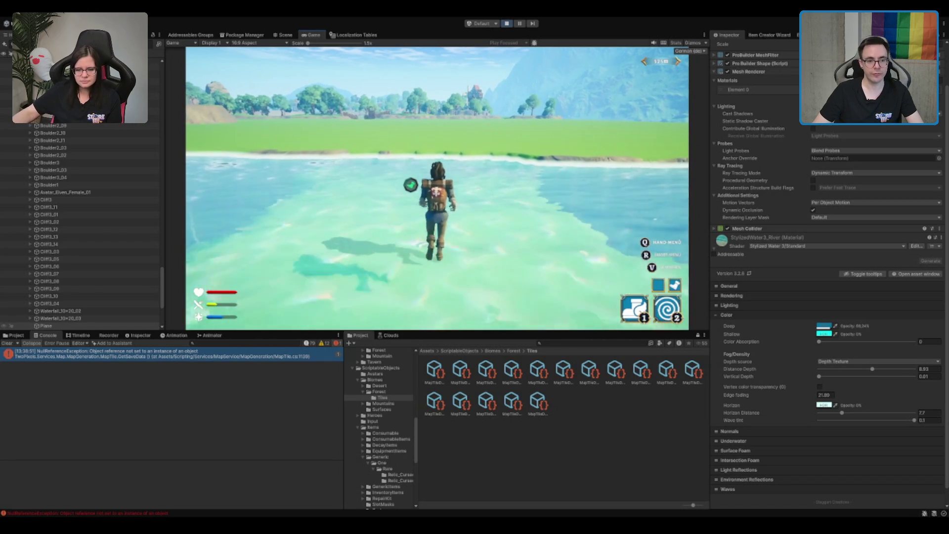
pyautogui.press('space')
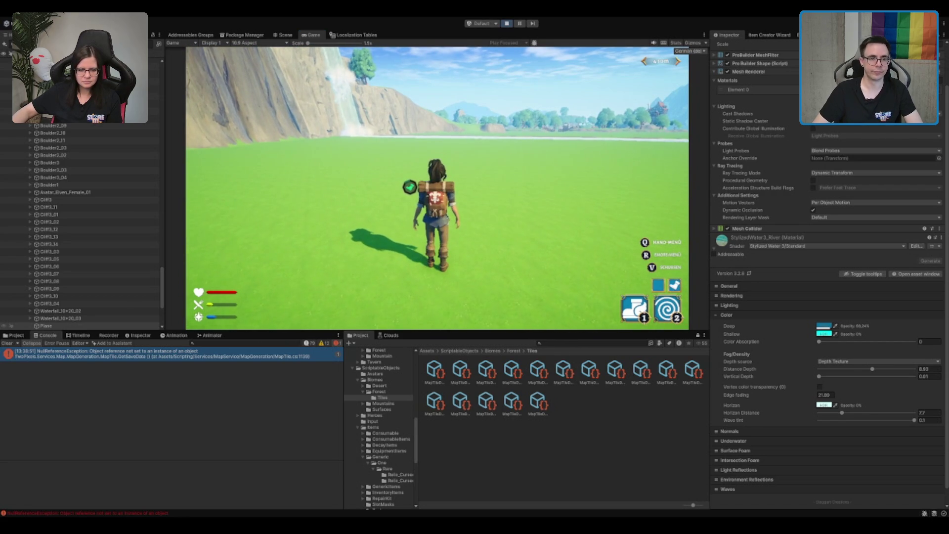
pyautogui.hotkey('ctrl', 'p')
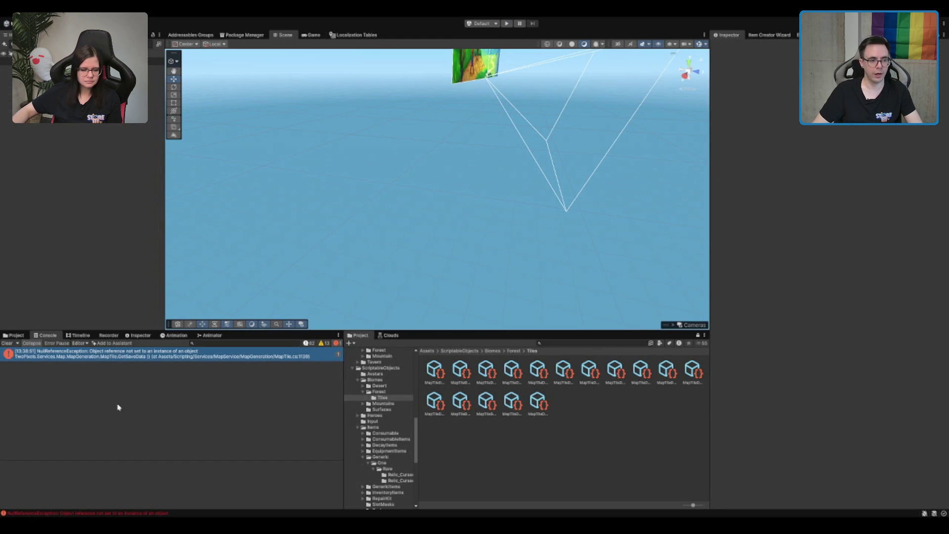
# Clear the console error and browse the Tiles, ScriptableObjects and Scenes folders
pyautogui.click(7, 343)
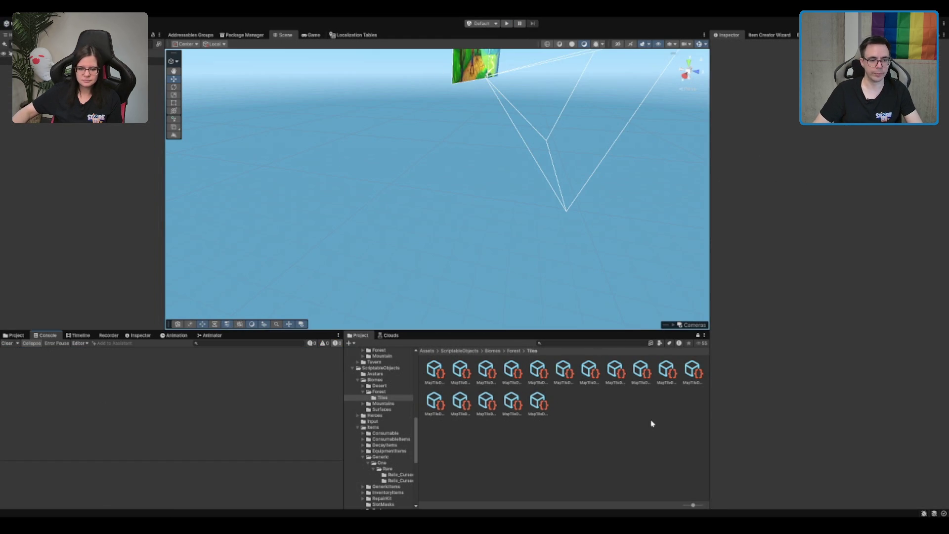
pyautogui.click(389, 398)
pyautogui.press('Left')
pyautogui.press('Left')
pyautogui.press('Left')
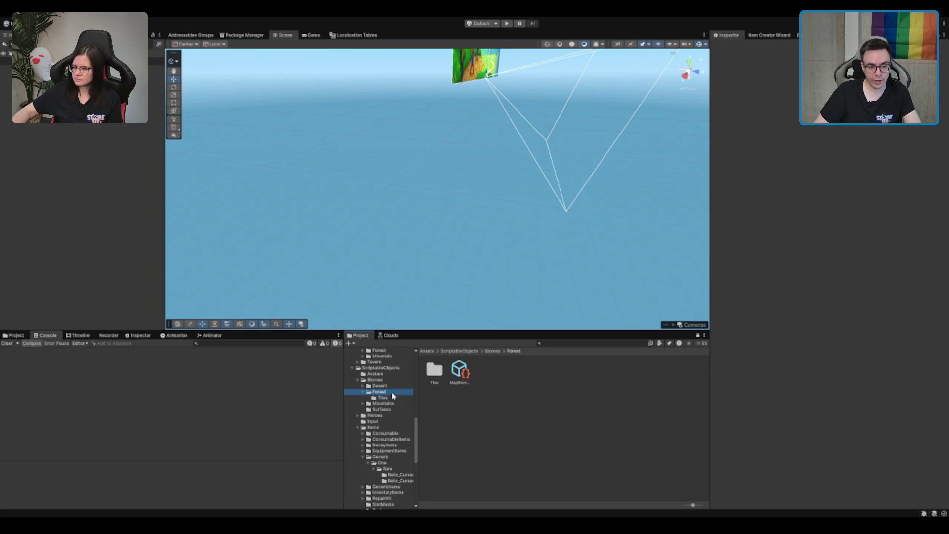
pyautogui.press('Down')
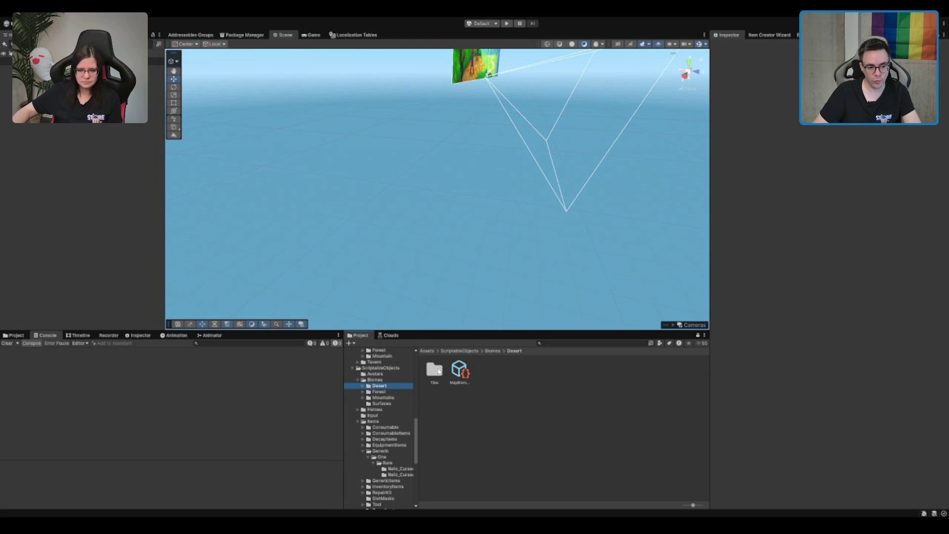
pyautogui.press('Down')
pyautogui.press('Right')
pyautogui.press('Down')
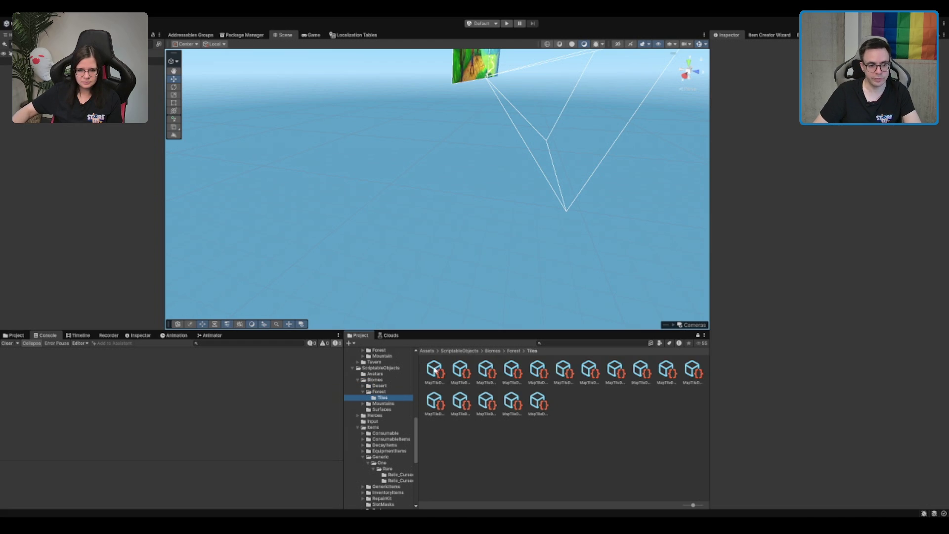
pyautogui.doubleClick(406, 370)
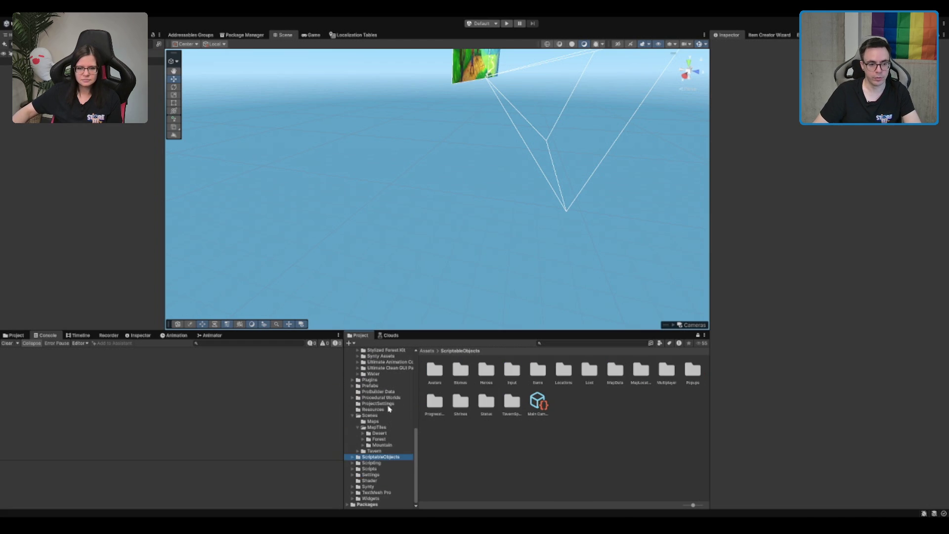
pyautogui.doubleClick(390, 415)
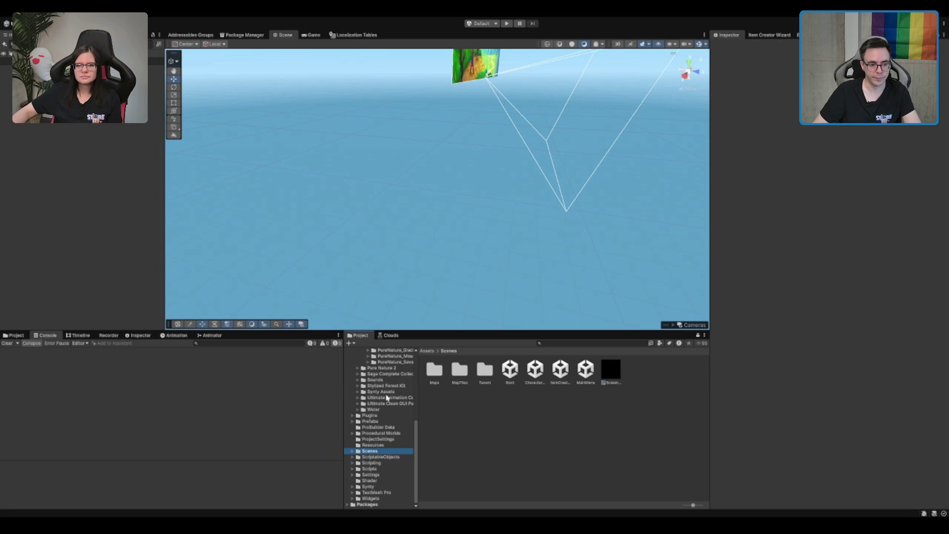
pyautogui.click(385, 386)
# Collapse the Pure Nature folder tree in the Project window
pyautogui.scroll(5, 380, 397)
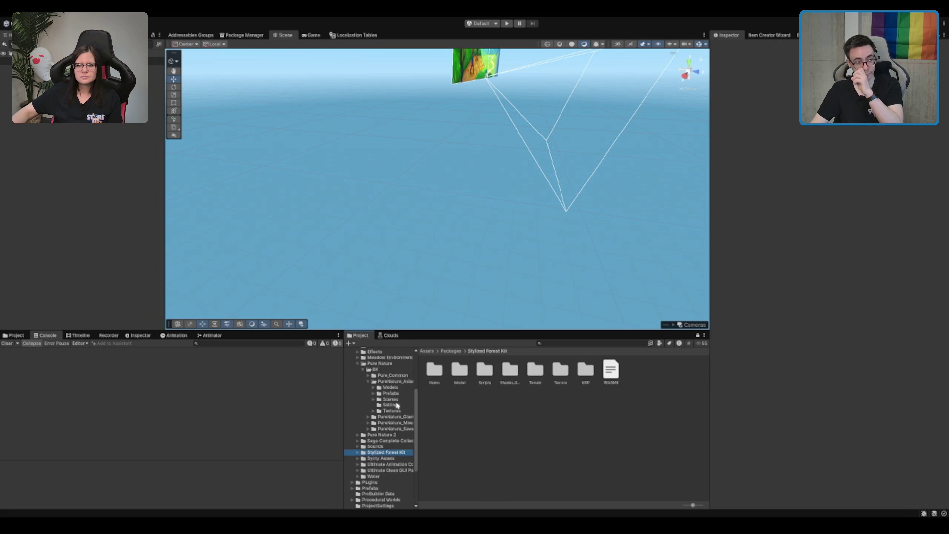
pyautogui.click(396, 381)
pyautogui.press('Left')
pyautogui.press('Left')
pyautogui.press('Left')
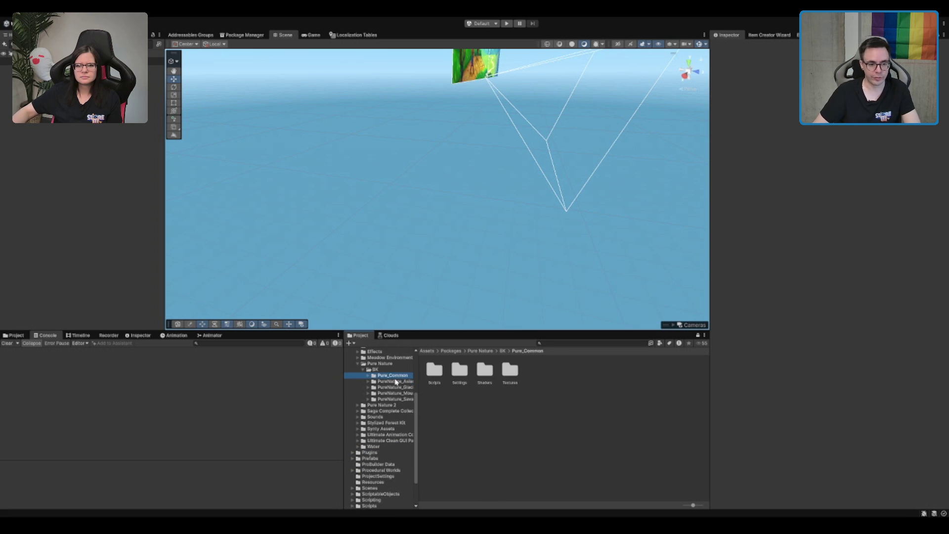
pyautogui.press('Left')
pyautogui.press('Left')
pyautogui.press('Down')
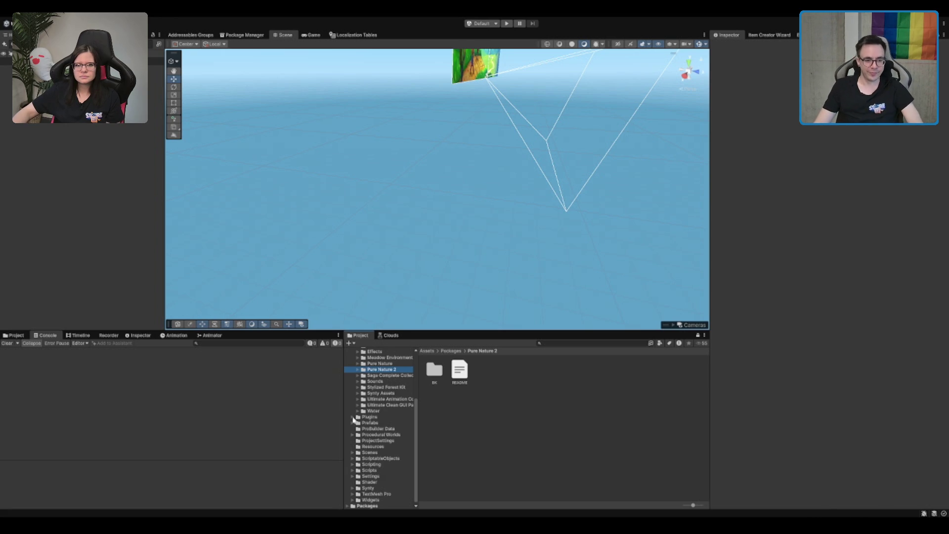
pyautogui.scroll(2, 392, 395)
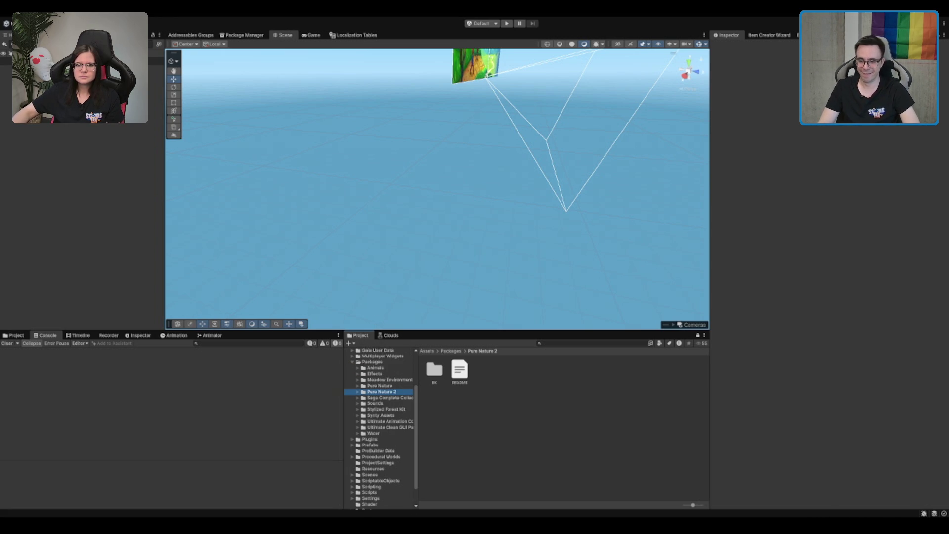
# Open the Sounds folder, then show the Stylized Forest Kit folder contents
pyautogui.click(374, 403)
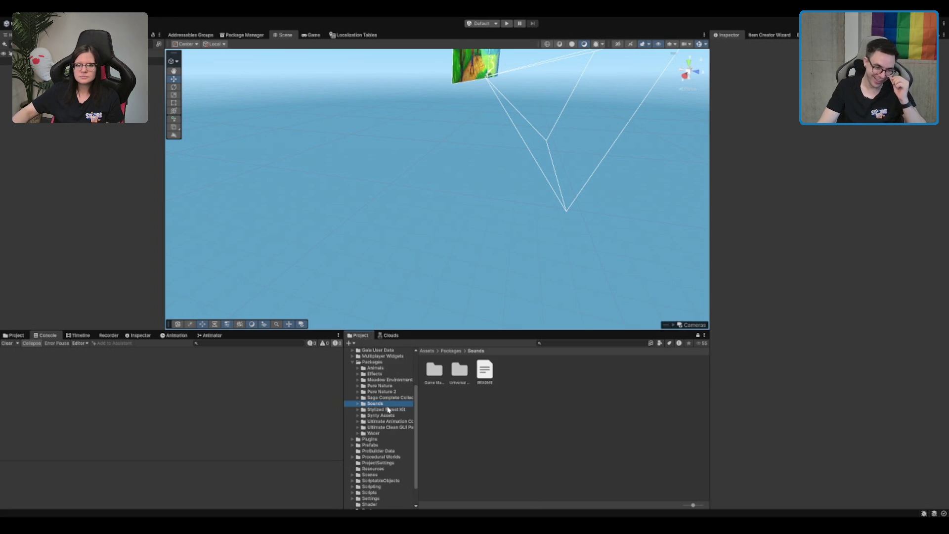
pyautogui.click(396, 409)
pyautogui.press('Up')
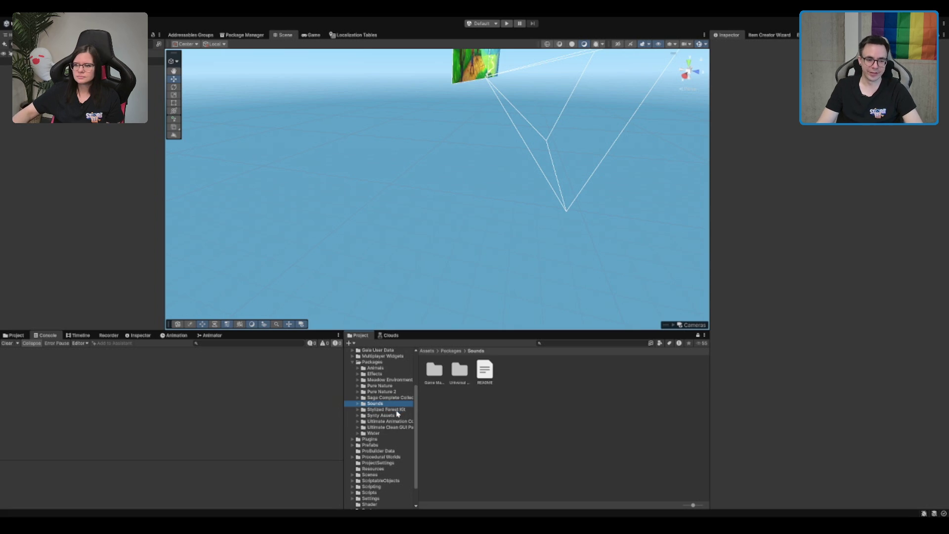
pyautogui.click(395, 409)
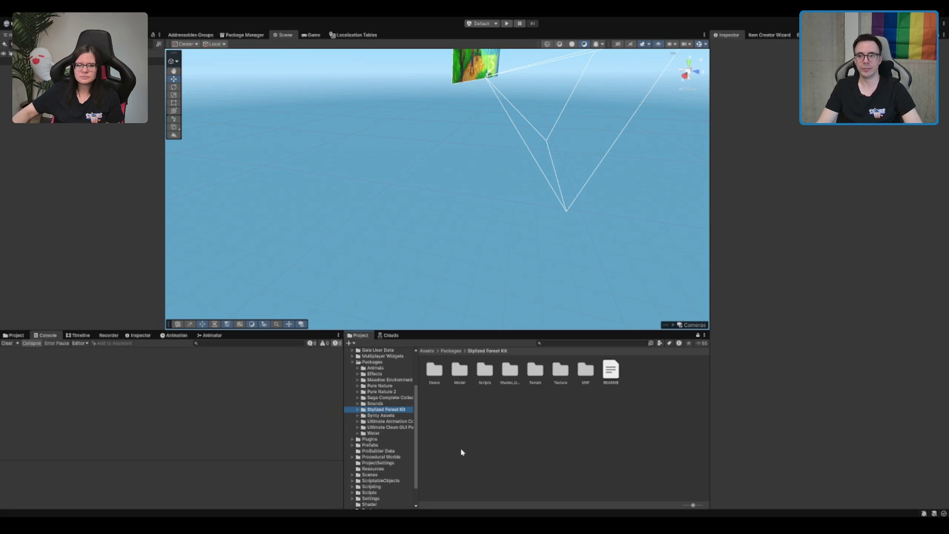
pyautogui.click(548, 344)
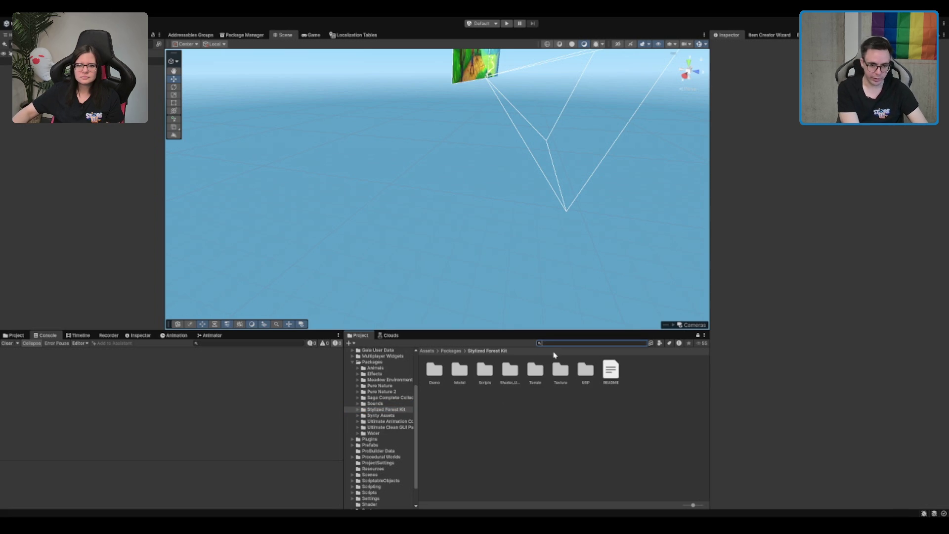
# Search the project for 'Teleport' and step through the Teleportation Skill Data Template assets
pyautogui.write('terraint')
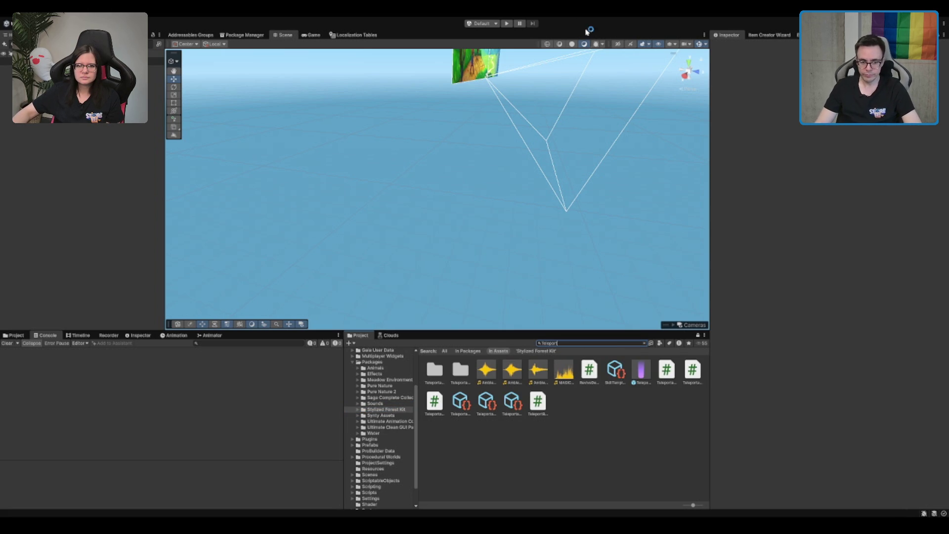
pyautogui.click(617, 378)
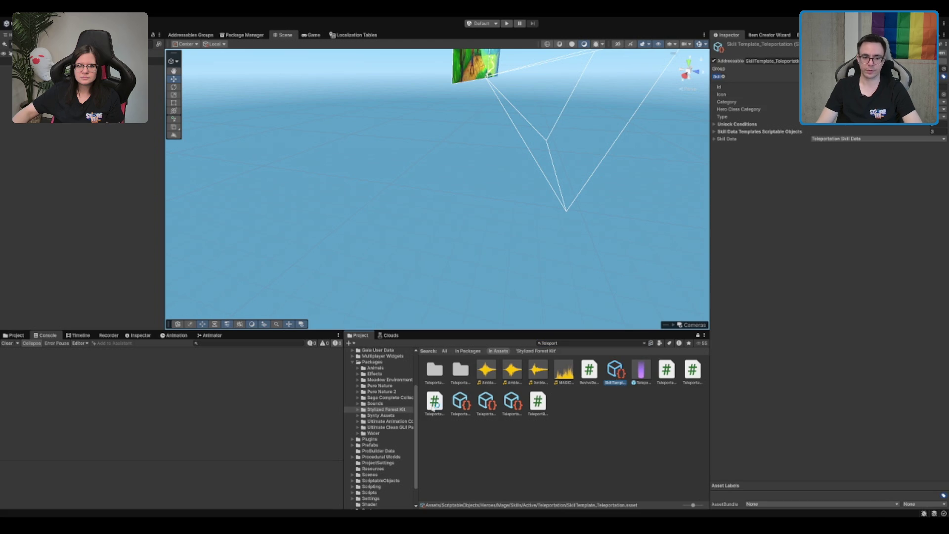
pyautogui.click(460, 401)
pyautogui.press('Right')
pyautogui.press('Right')
pyautogui.press('Right')
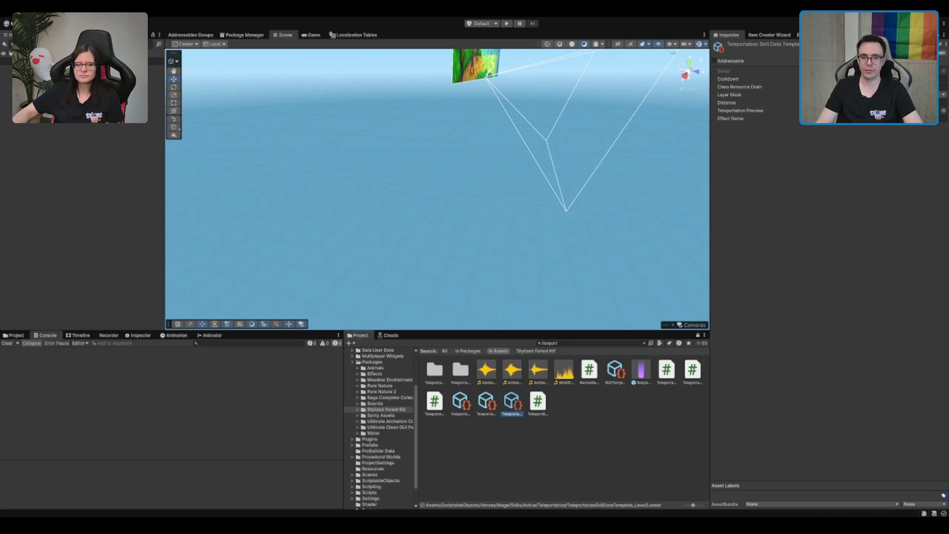
pyautogui.press('Left')
pyautogui.press('Left')
pyautogui.press('Left')
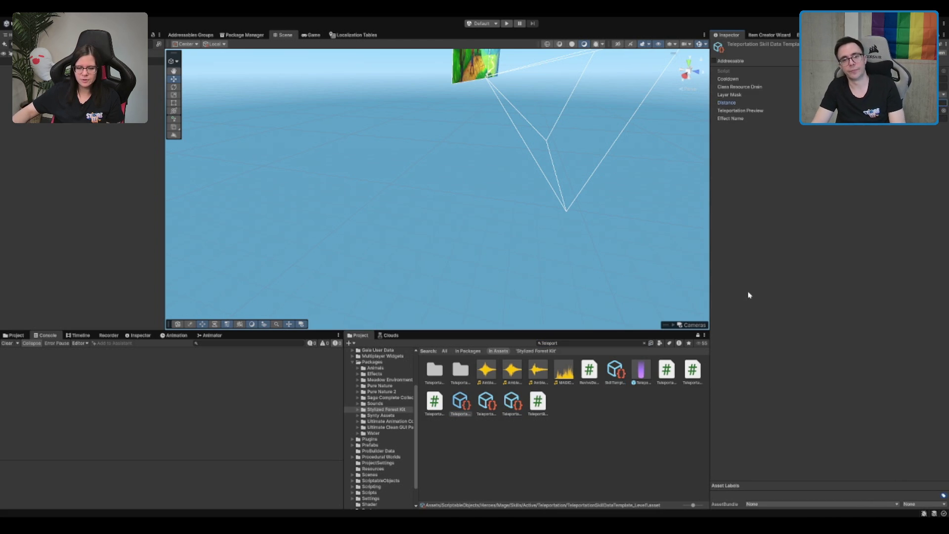
pyautogui.press('Right')
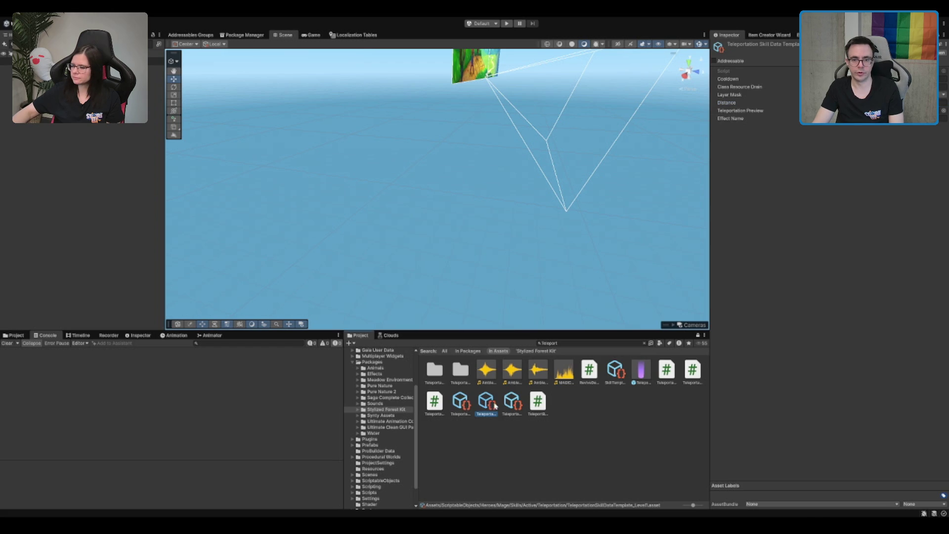
# Compare the Distance value of the Level2 and Level3 teleportation templates
pyautogui.click(870, 103)
pyautogui.click(512, 410)
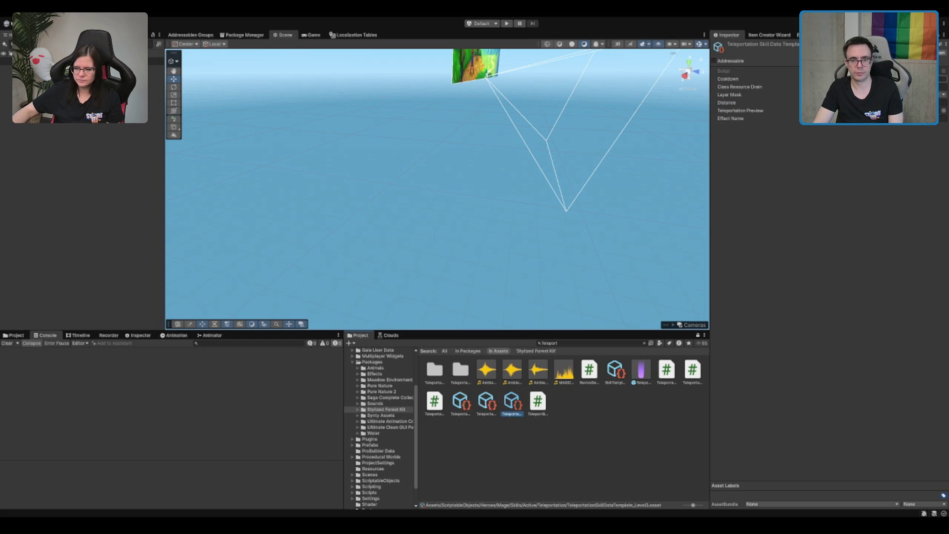
pyautogui.click(841, 103)
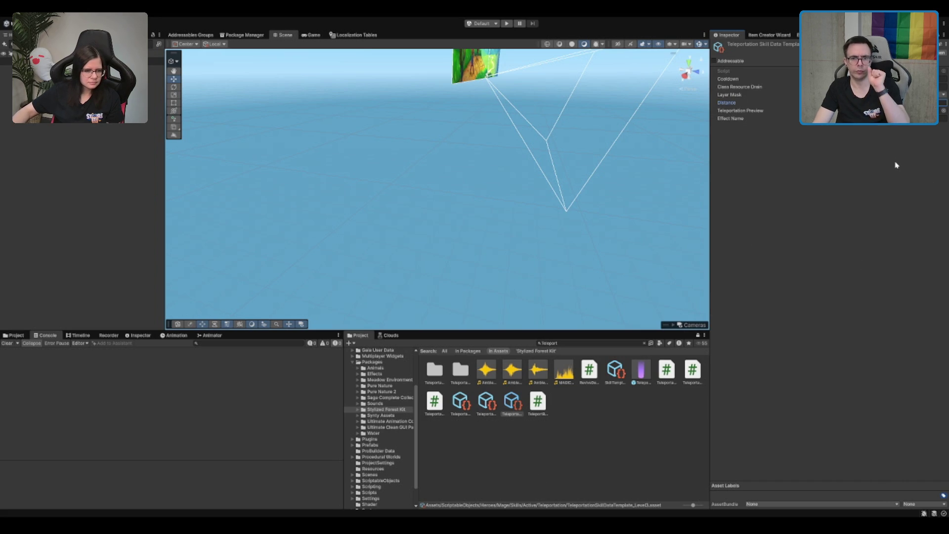
pyautogui.click(486, 403)
pyautogui.press('Left')
pyautogui.press('Right')
pyautogui.press('Left')
pyautogui.press('Right')
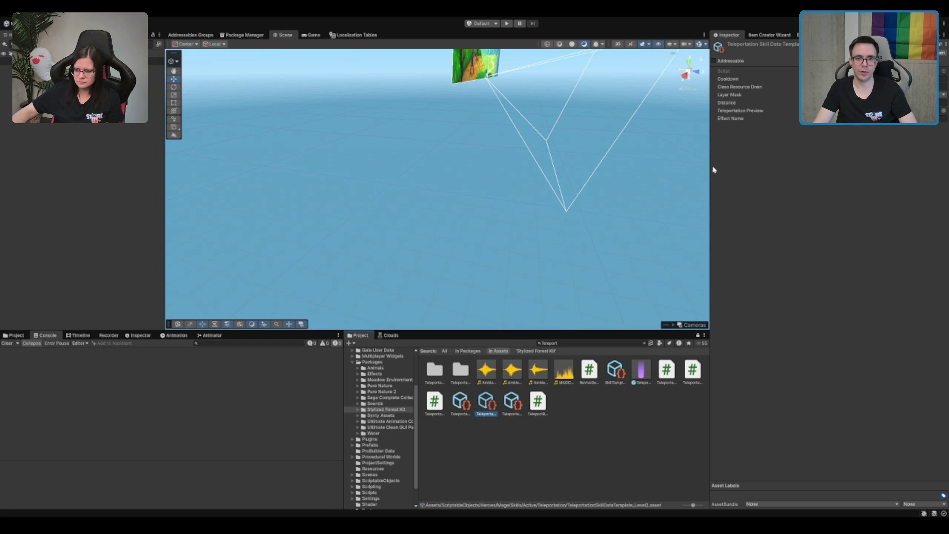
# Compare Cooldown values across the Level1, Level2 and Level3 teleportation templates, then clear the selection
pyautogui.press('Left')
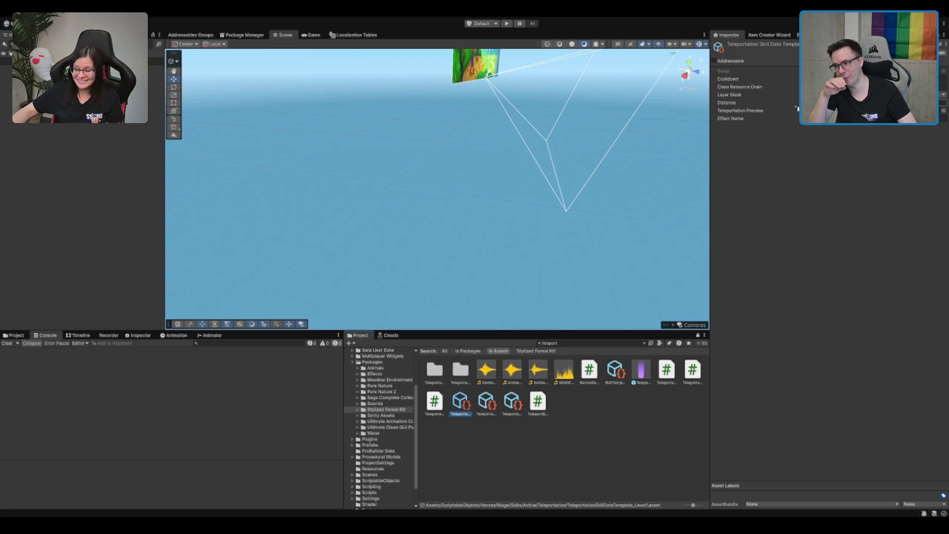
pyautogui.click(841, 79)
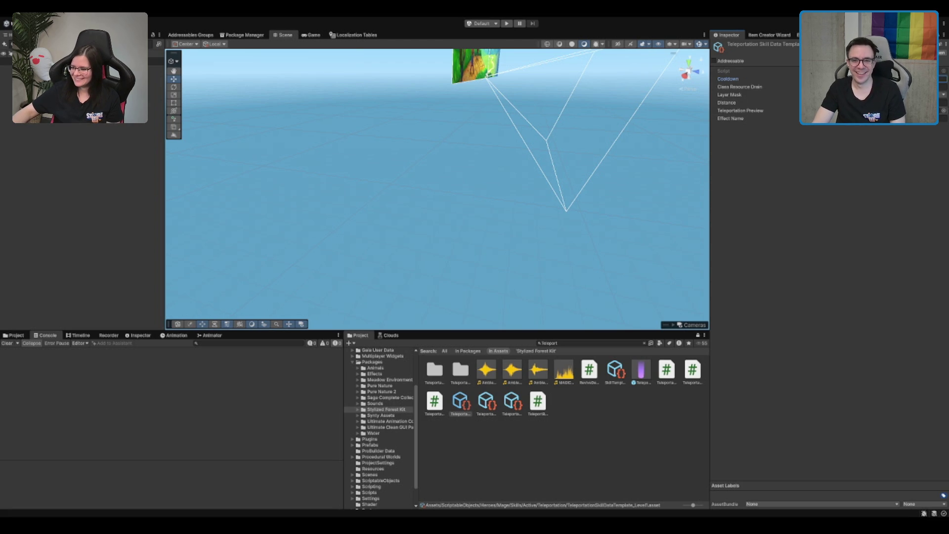
pyautogui.click(466, 414)
pyautogui.press('Right')
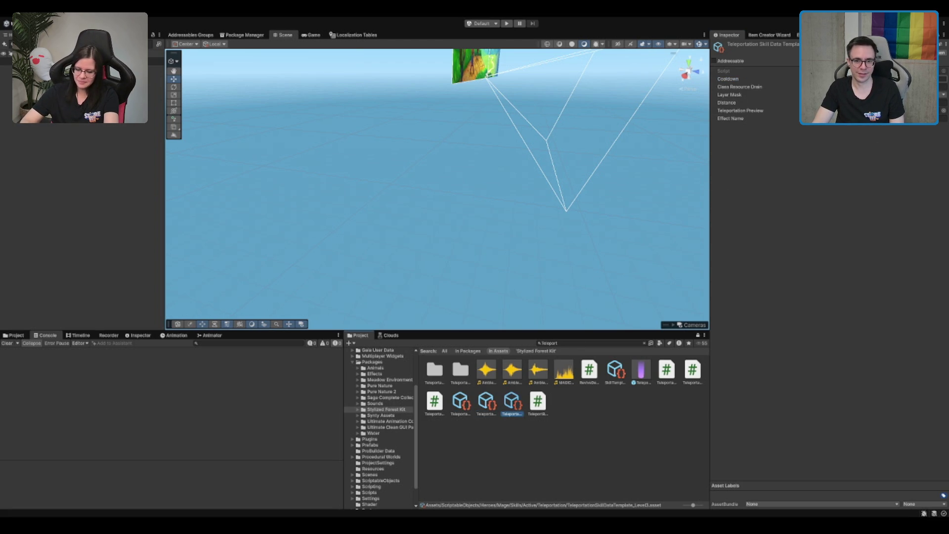
pyautogui.click(746, 175)
pyautogui.click(523, 401)
pyautogui.click(746, 175)
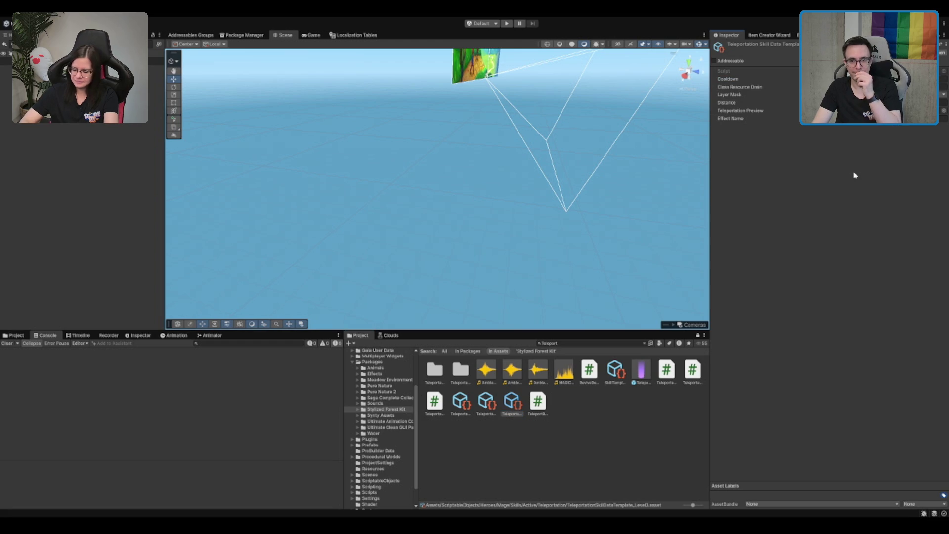
pyautogui.click(464, 400)
pyautogui.click(473, 396)
pyautogui.press('Right')
pyautogui.press('Right')
pyautogui.press('Left')
pyautogui.press('Left')
pyautogui.press('Left')
pyautogui.click(568, 435)
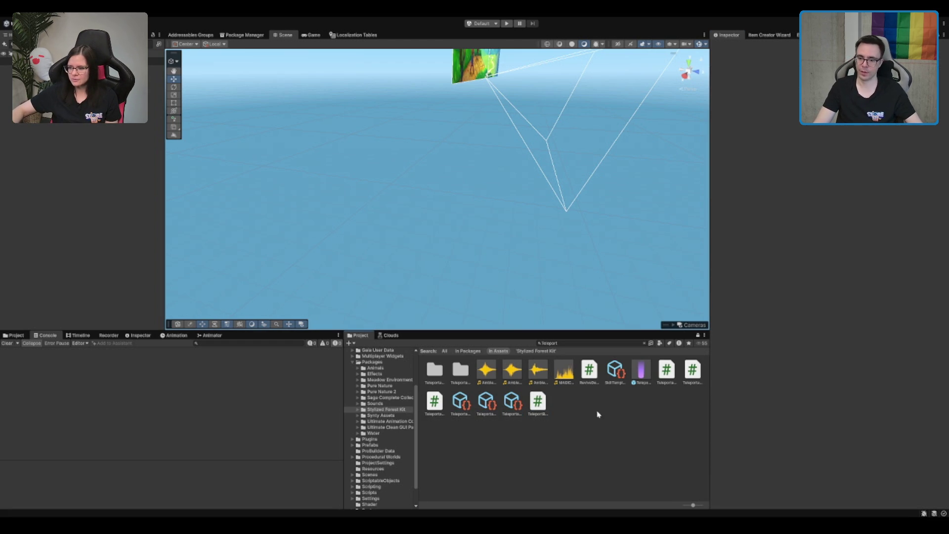
pyautogui.click(585, 344)
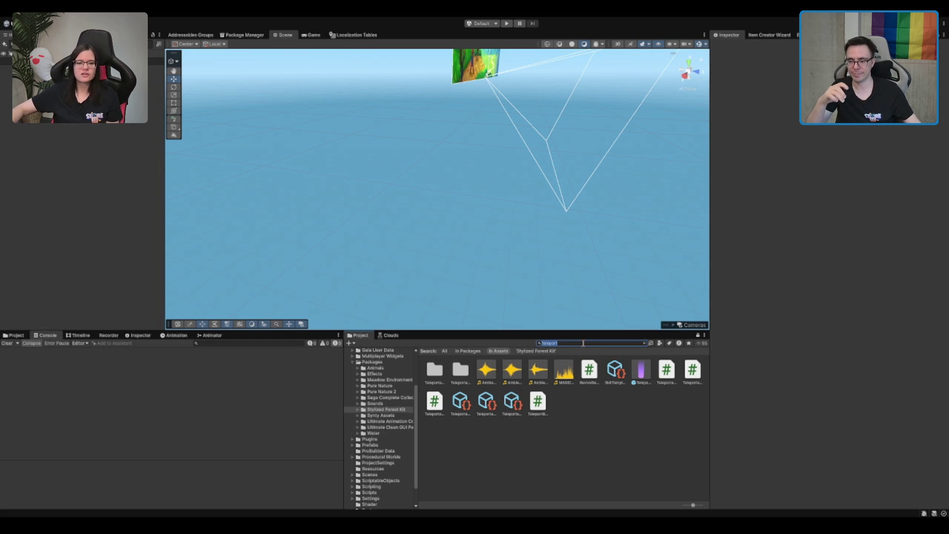
# Replace the search with 'Sprint', try 'Sprint boost', revert to 'Sprint' and scroll the results
pyautogui.press('BackSpace')
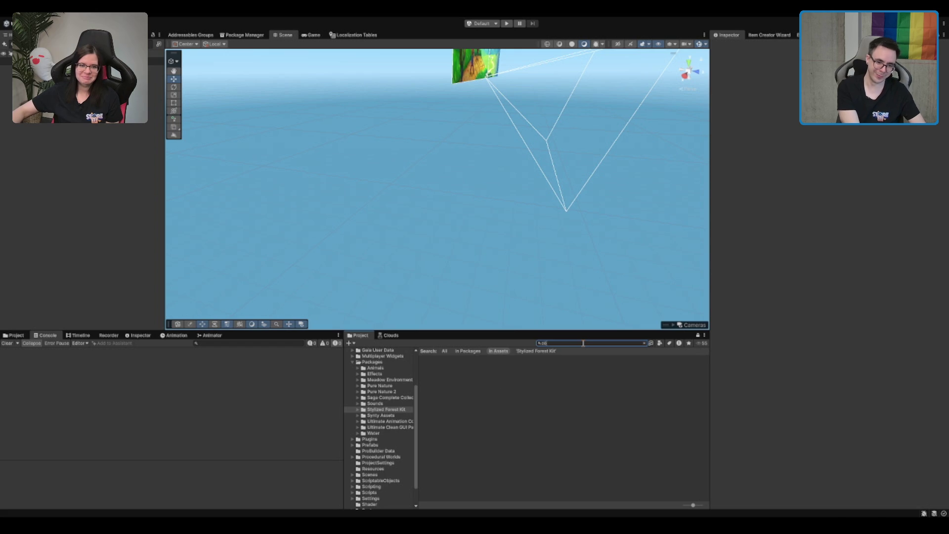
pyautogui.press('BackSpace')
pyautogui.press('BackSpace')
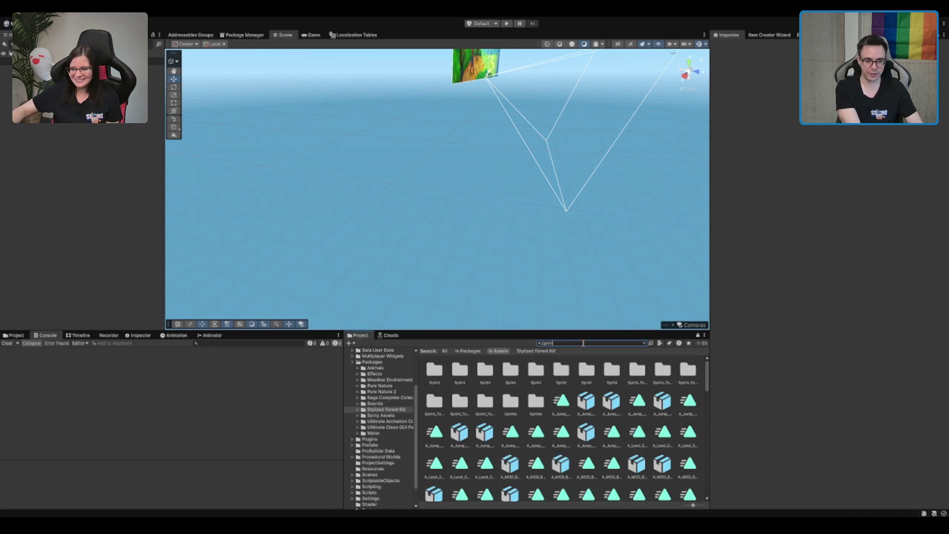
pyautogui.write('Bu')
pyautogui.press('BackSpace')
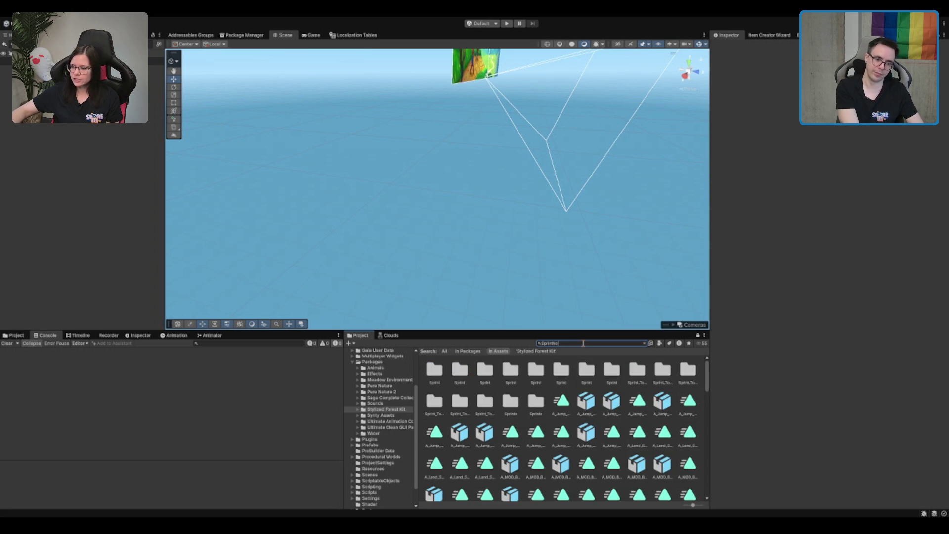
pyautogui.write('oo')
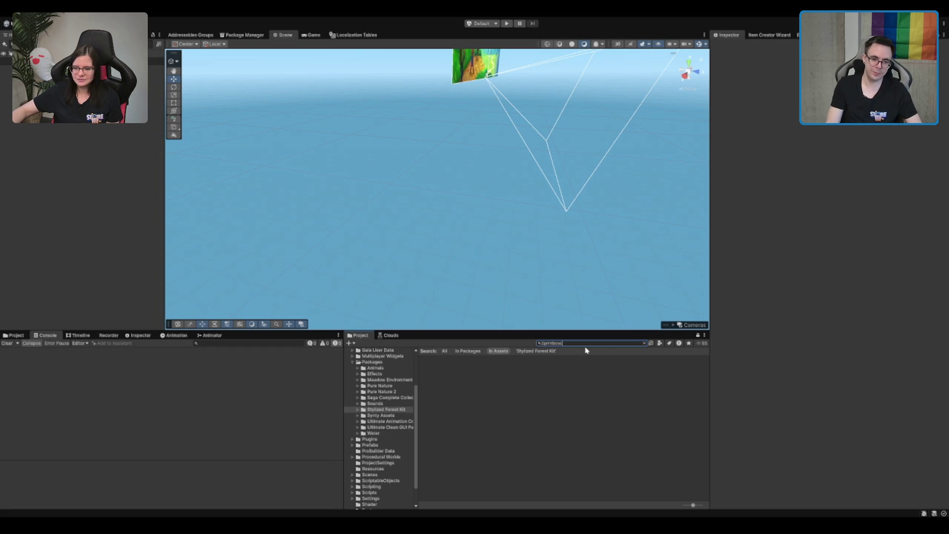
pyautogui.press('BackSpace')
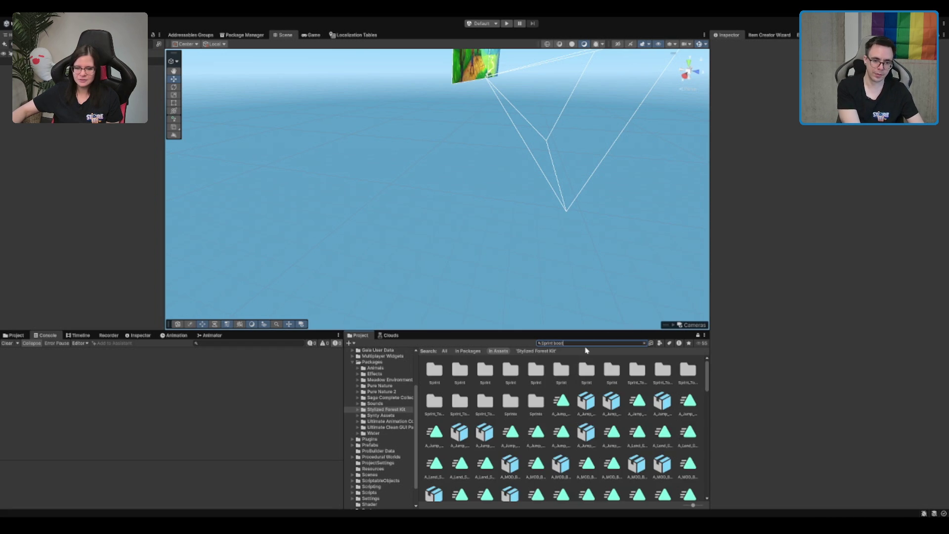
pyautogui.write('st')
pyautogui.press('BackSpace')
pyautogui.press('BackSpace')
pyautogui.press('BackSpace')
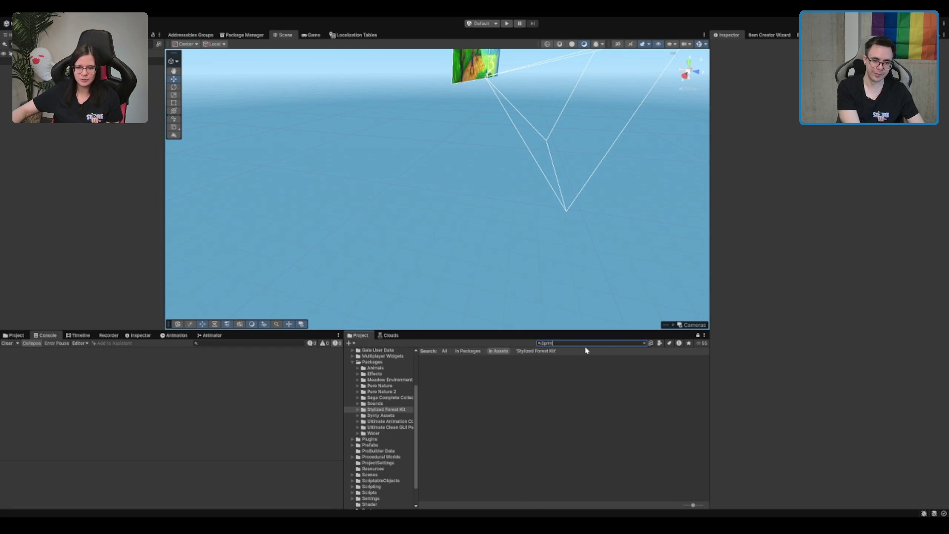
pyautogui.scroll(-10, 586, 430)
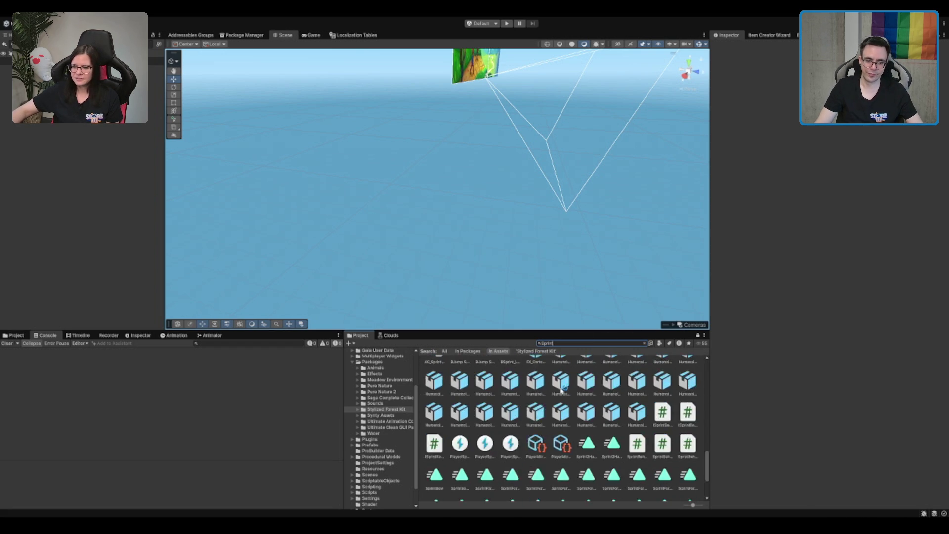
pyautogui.scroll(-2, 562, 402)
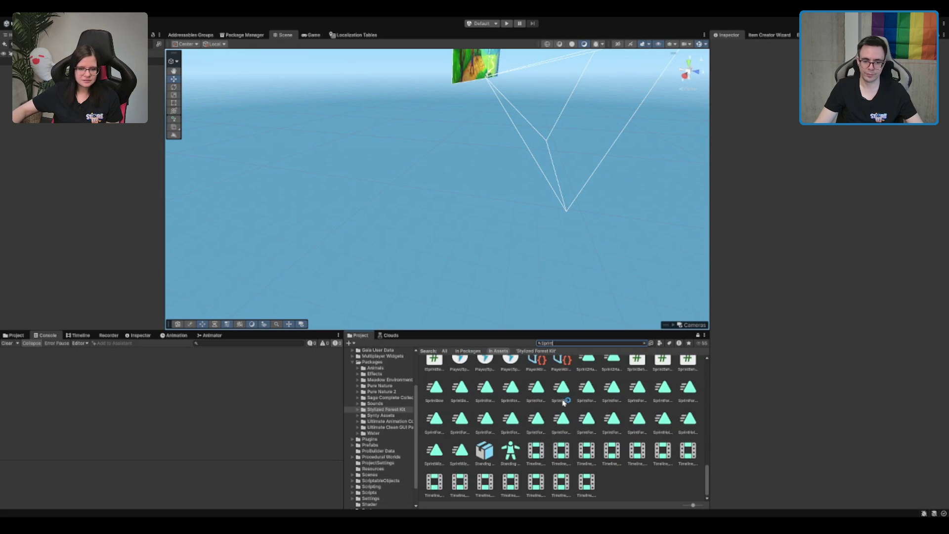
pyautogui.scroll(5, 572, 407)
pyautogui.scroll(3, 571, 407)
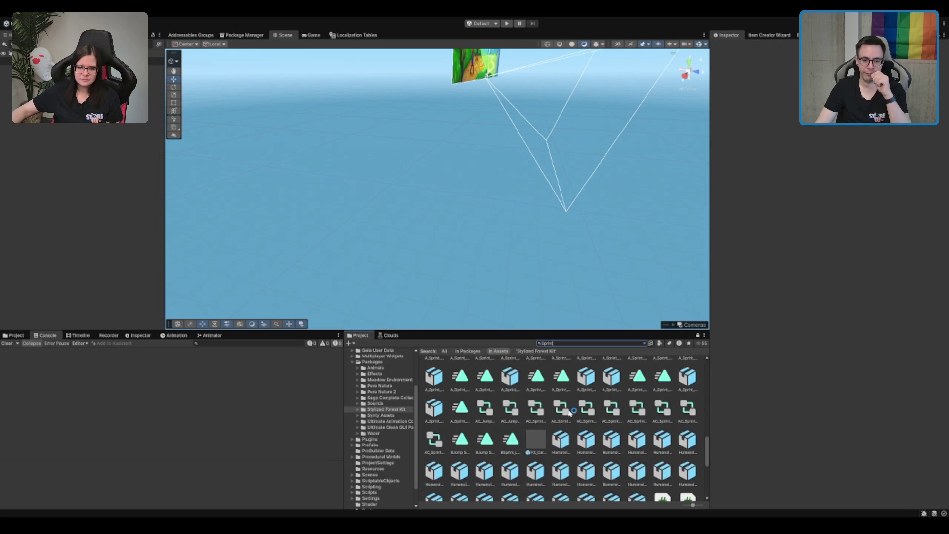
pyautogui.scroll(5, 570, 413)
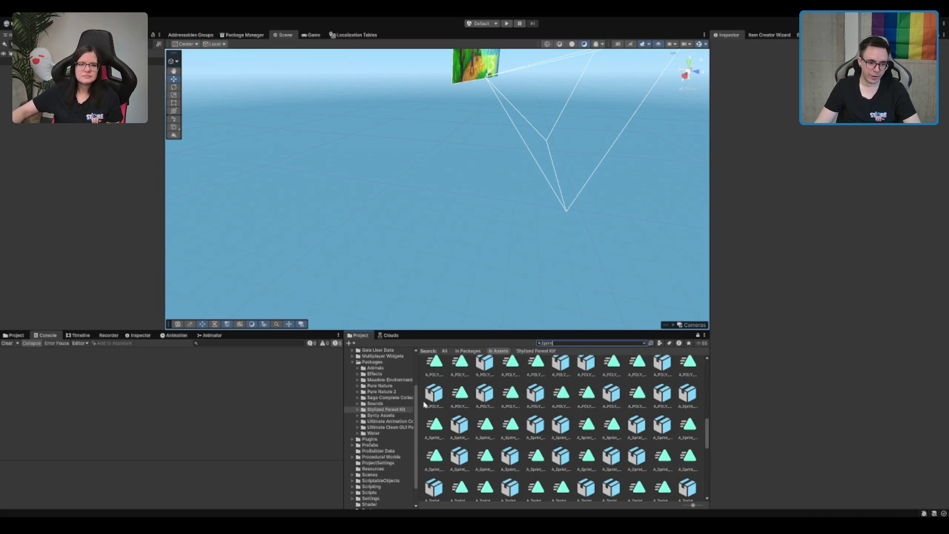
# Clear the Project search and expand ScriptableObjects > Heroes down to the Hunter hero
pyautogui.click(401, 365)
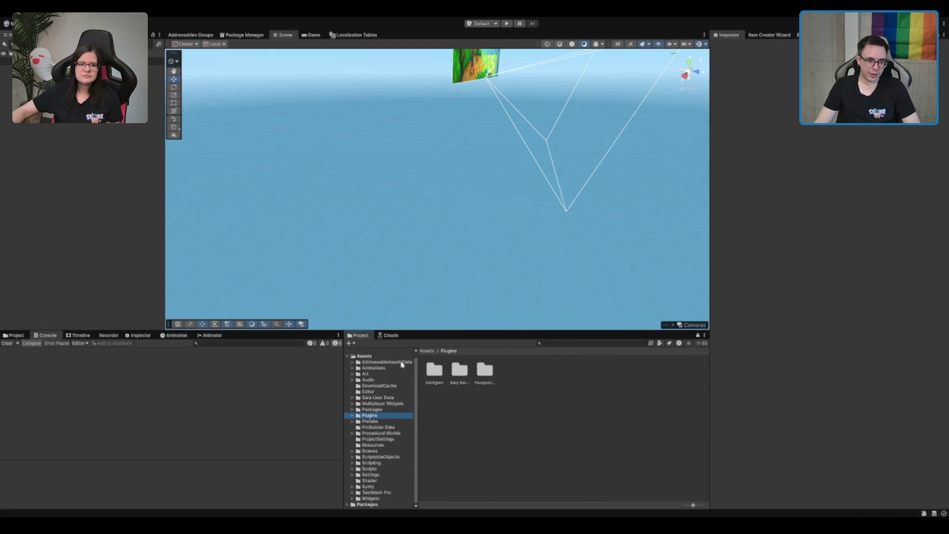
pyautogui.doubleClick(388, 457)
pyautogui.scroll(-1, 388, 452)
pyautogui.click(388, 440)
pyautogui.click(389, 452)
pyautogui.press('Down')
pyautogui.press('Up')
pyautogui.press('Right')
pyautogui.press('Down')
pyautogui.press('Down')
pyautogui.press('Up')
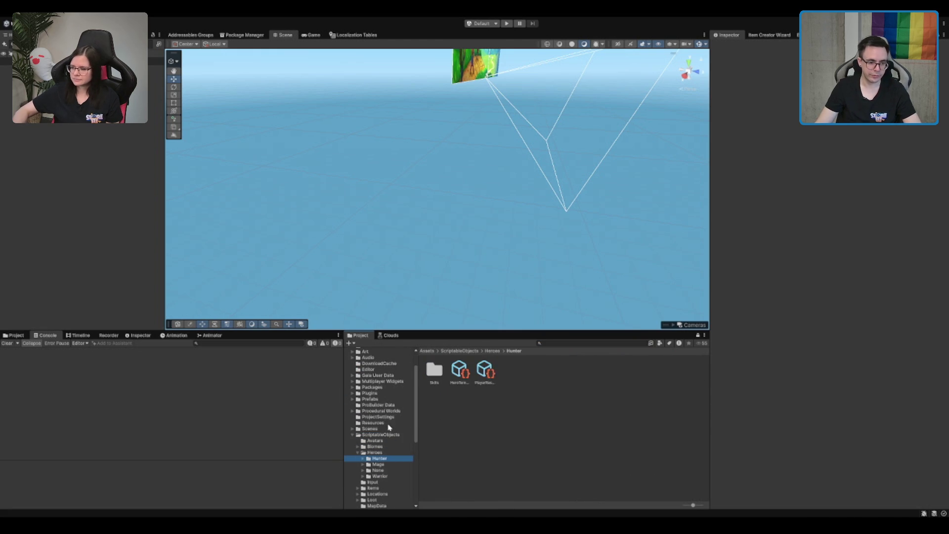
# Expand the None hero's Skills > General folders and step through the skill subfolders
pyautogui.press('Down')
pyautogui.press('Down')
pyautogui.press('Right')
pyautogui.press('Down')
pyautogui.press('Right')
pyautogui.press('Down')
pyautogui.press('Right')
pyautogui.press('Down')
pyautogui.press('Down')
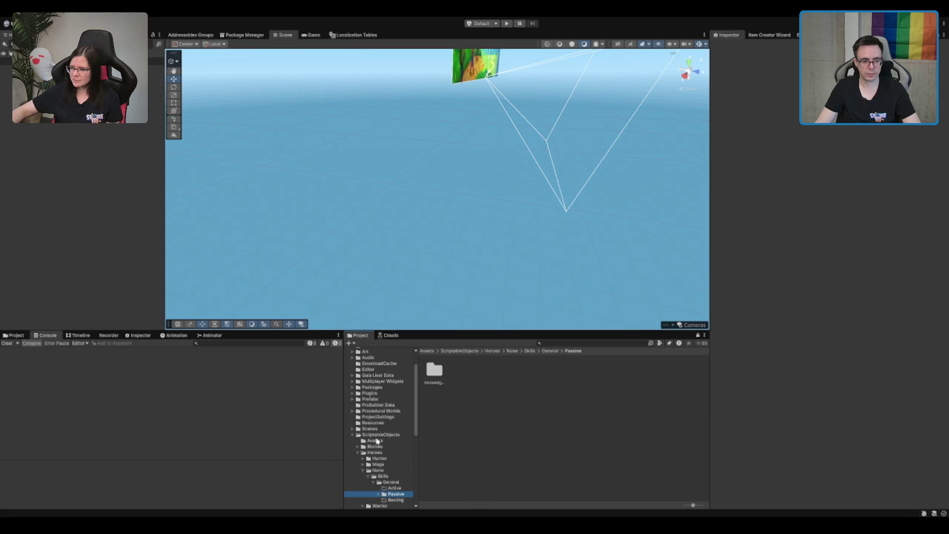
pyautogui.press('Right')
pyautogui.press('Down')
pyautogui.scroll(-3, 378, 435)
# Drag Hunter's Skills > Active > MoveSpeed folder into None > Skills > General > Active
pyautogui.press('Down')
pyautogui.press('Down')
pyautogui.press('Right')
pyautogui.press('Down')
pyautogui.press('Right')
pyautogui.press('Down')
pyautogui.press('Down')
pyautogui.press('Down')
pyautogui.click(398, 372)
pyautogui.press('Right')
pyautogui.press('Down')
pyautogui.press('Right')
pyautogui.press('Down')
pyautogui.press('Right')
pyautogui.press('Down')
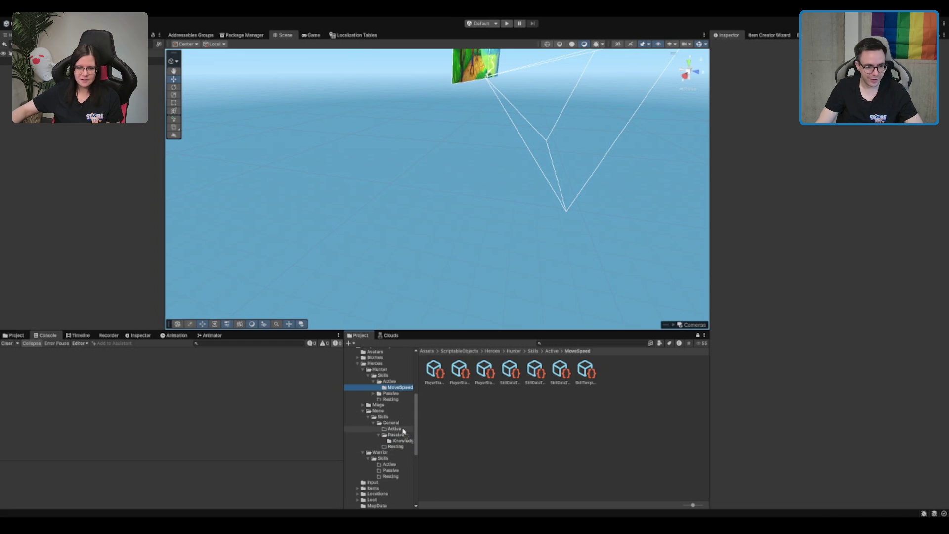
pyautogui.moveTo(402, 432); pyautogui.dragTo(400, 428)
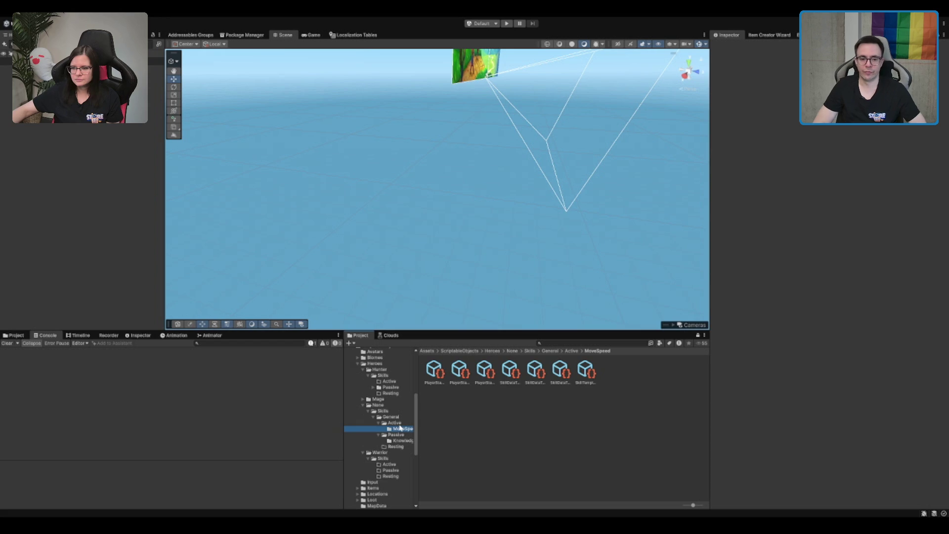
# Step through the MoveSpeed skill template and status effect assets to inspect their fields
pyautogui.click(523, 375)
pyautogui.click(532, 368)
pyautogui.click(558, 371)
pyautogui.click(580, 371)
pyautogui.press('Left')
pyautogui.press('Left')
pyautogui.press('Left')
pyautogui.press('Right')
pyautogui.press('Right')
pyautogui.press('Left')
pyautogui.press('Left')
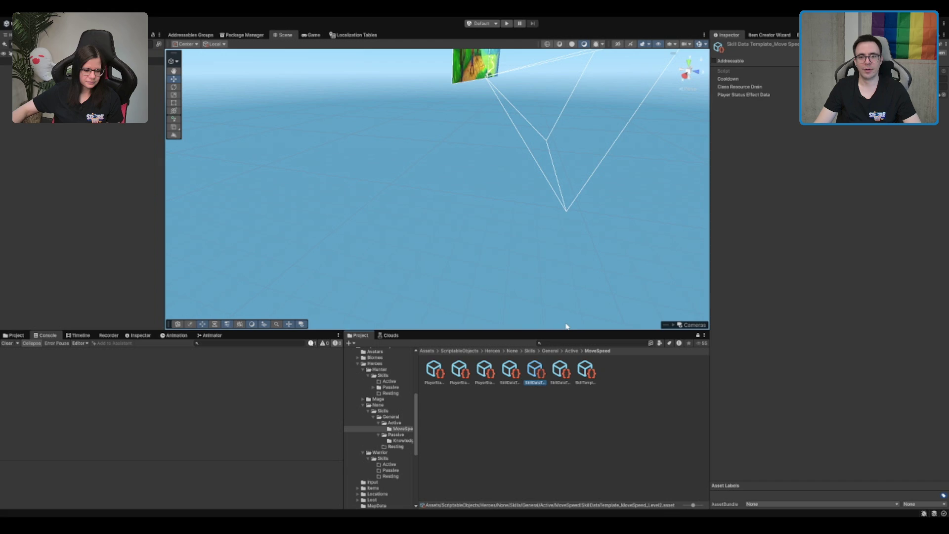
pyautogui.press('Right')
pyautogui.press('Right')
pyautogui.press('Left')
pyautogui.press('Left')
pyautogui.press('Left')
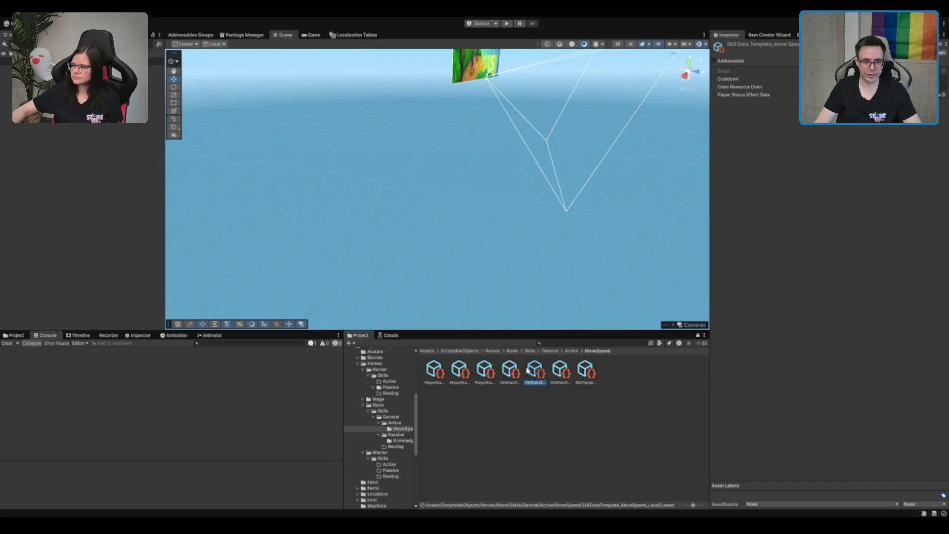
pyautogui.press('Right')
pyautogui.press('Right')
pyautogui.press('Left')
pyautogui.press('Left')
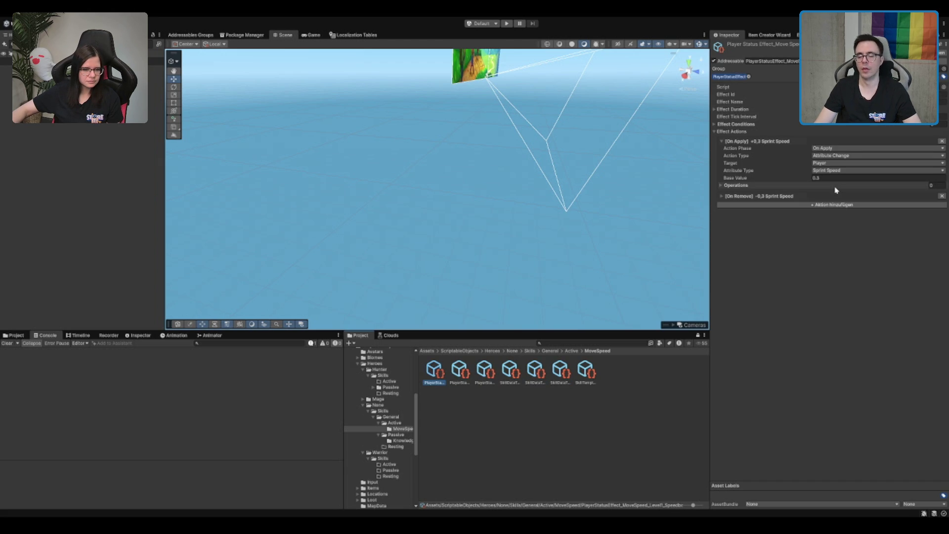
pyautogui.click(537, 378)
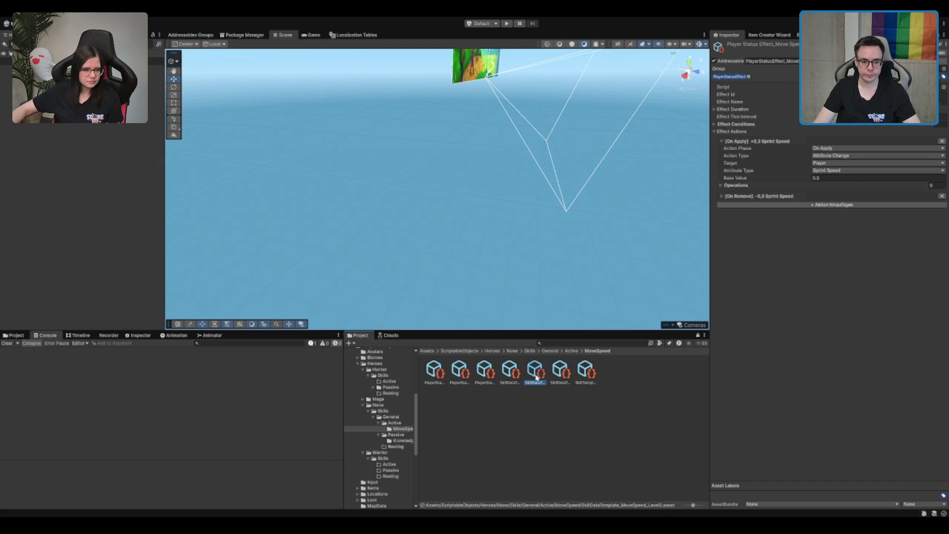
pyautogui.press('Left')
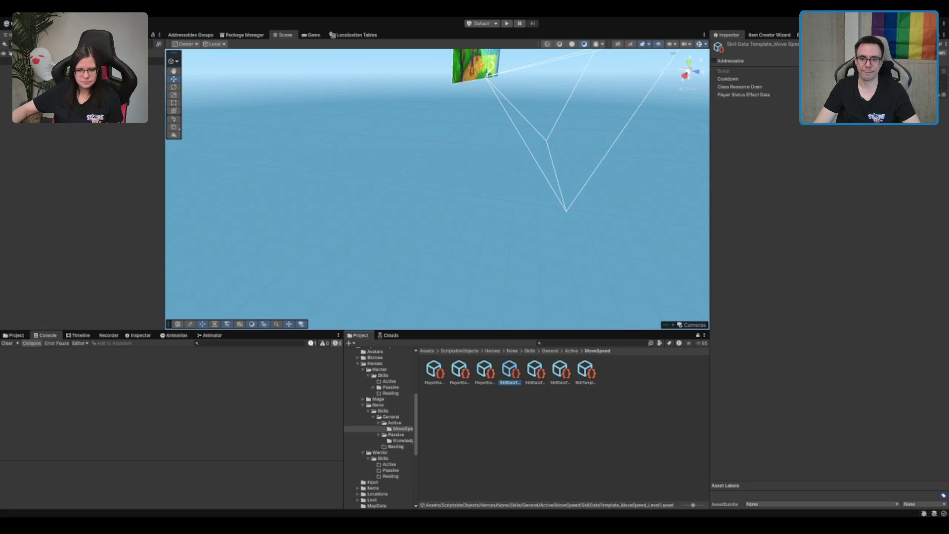
pyautogui.press('Left')
pyautogui.press('Left')
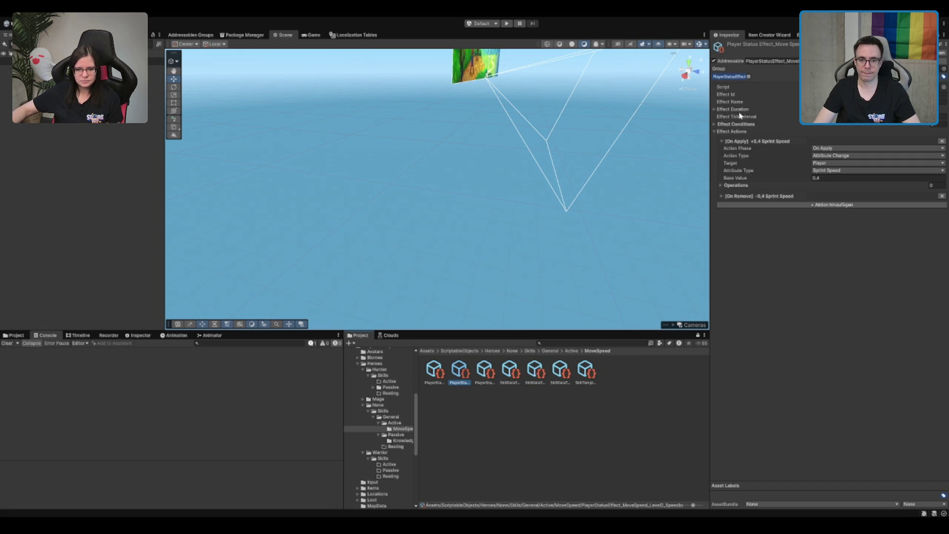
# Compare the duration and Base Value settings of the Level1, Level2 and Level3 sprint speed effects
pyautogui.click(740, 109)
pyautogui.press('Left')
pyautogui.press('Right')
pyautogui.press('Right')
pyautogui.press('Left')
pyautogui.press('Left')
pyautogui.click(840, 124)
pyautogui.click(465, 372)
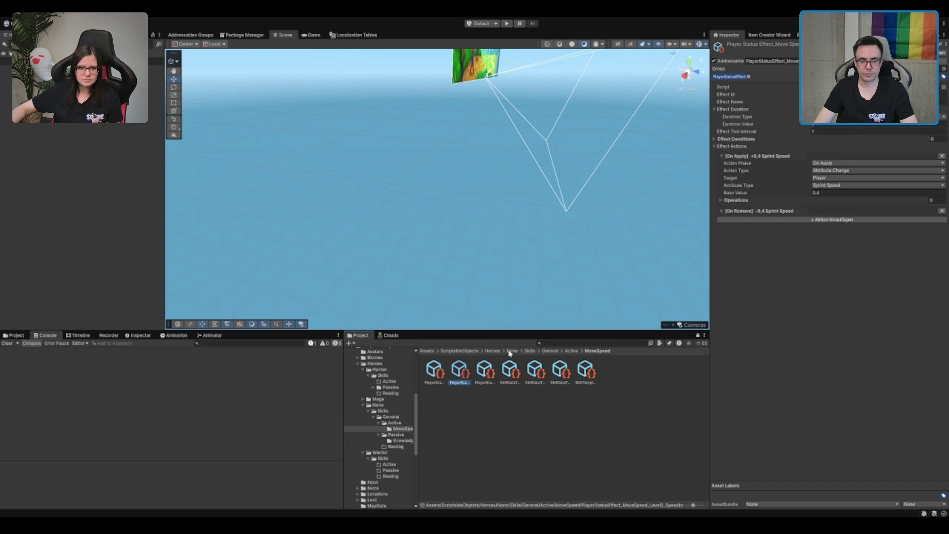
pyautogui.click(860, 125)
pyautogui.click(494, 372)
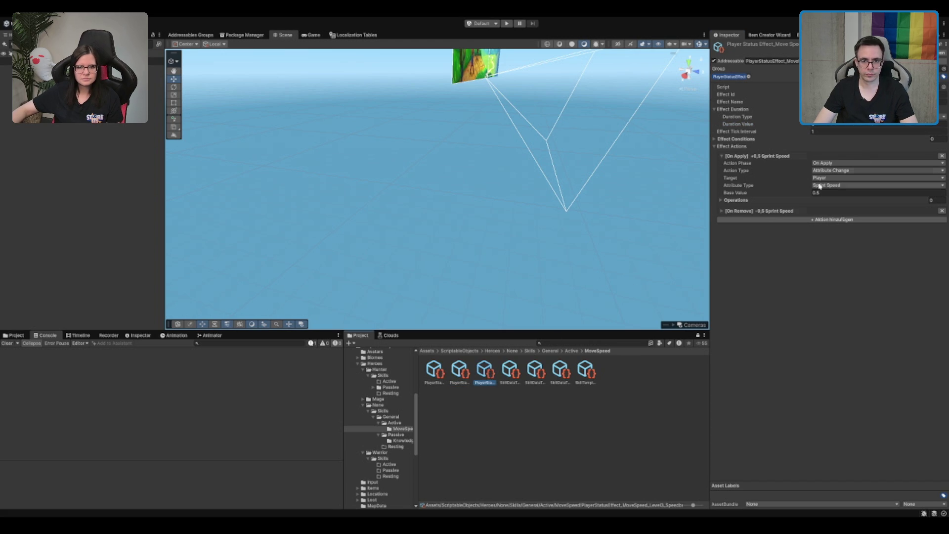
pyautogui.click(441, 368)
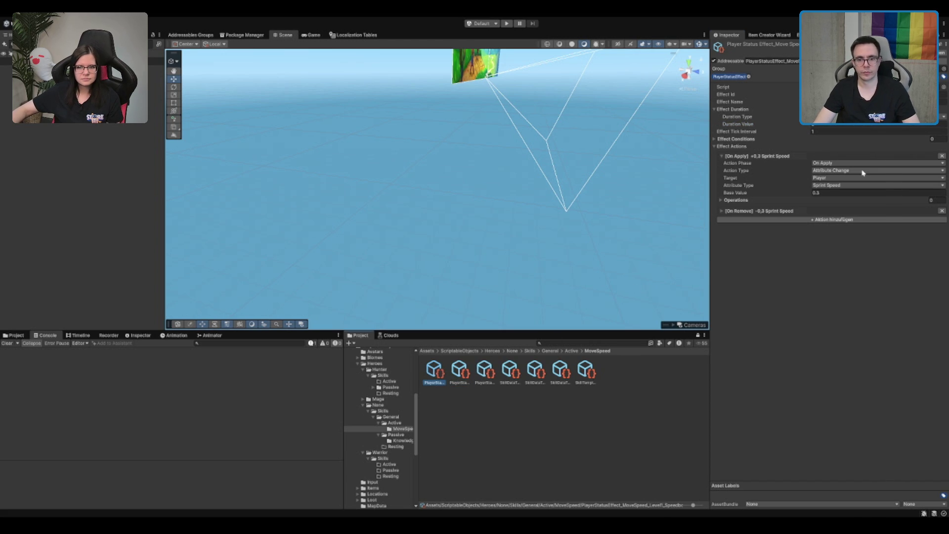
pyautogui.click(840, 193)
pyautogui.press('Right')
pyautogui.click(847, 196)
# Set the Level3 status effect's Base Value to 0.4, then recheck Levels 1 and 2
pyautogui.click(485, 375)
pyautogui.click(846, 192)
pyautogui.write('0.4')
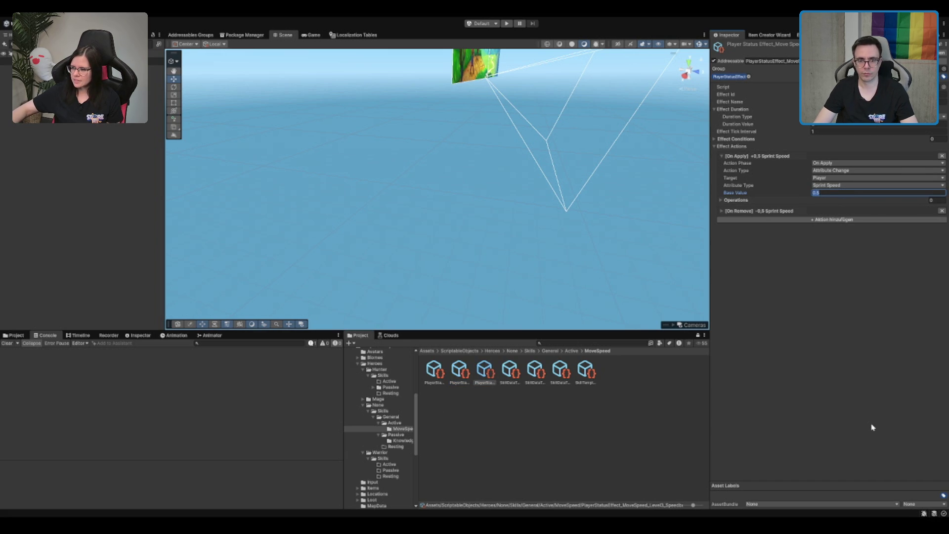
pyautogui.click(434, 371)
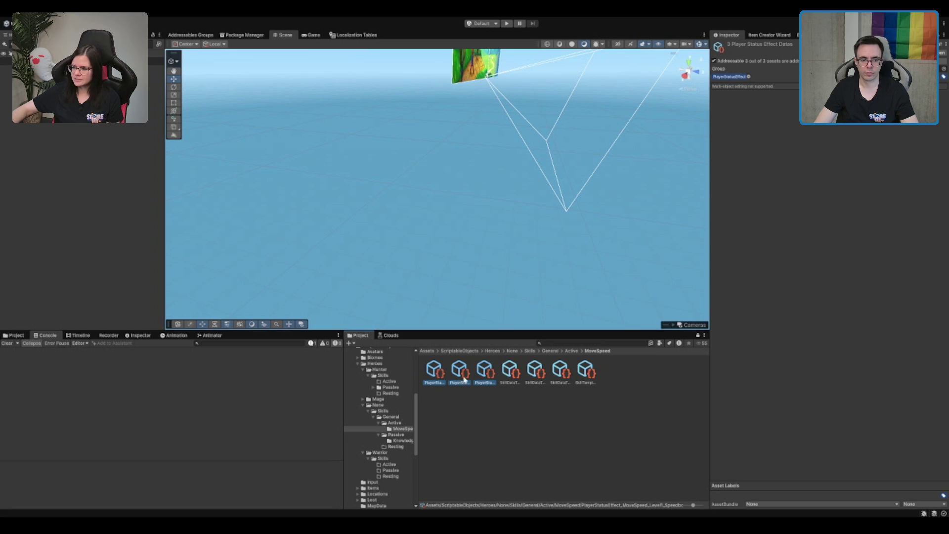
pyautogui.press('Right')
pyautogui.press('Right')
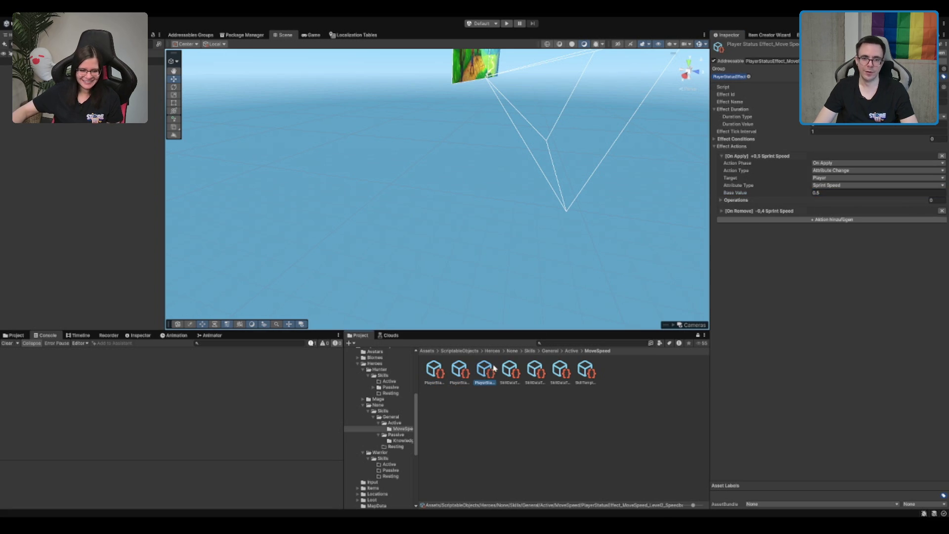
pyautogui.click(638, 418)
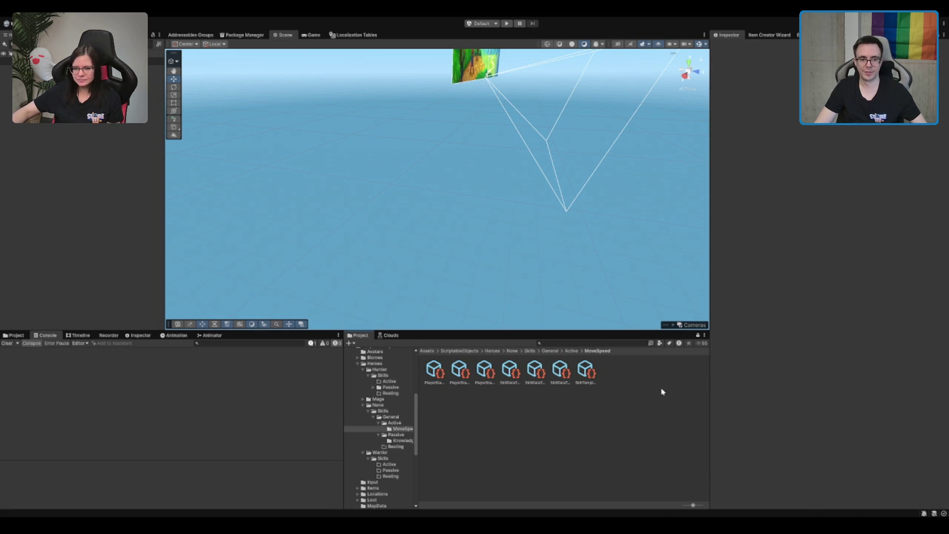
# Start play mode and advance past the When We Arrive title screen
pyautogui.click(505, 24)
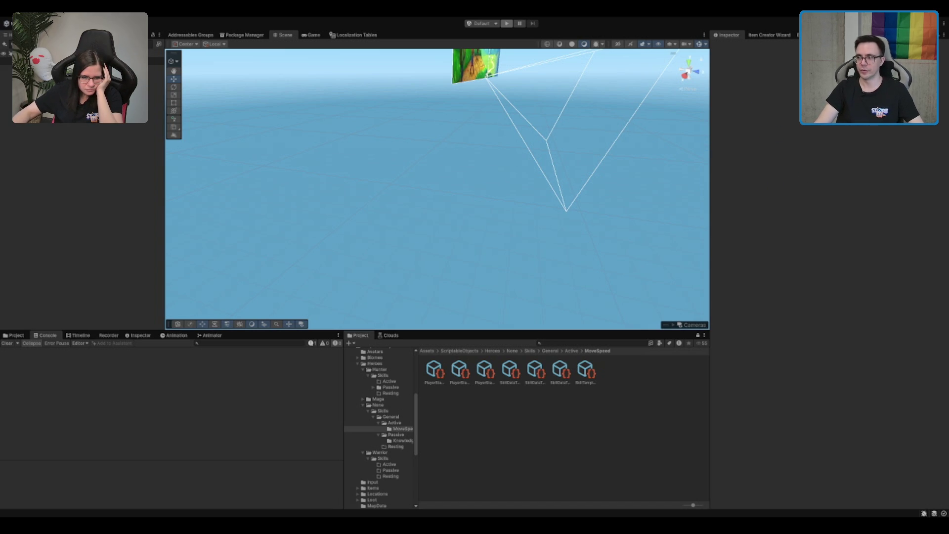
pyautogui.hotkey('ctrl', 'p')
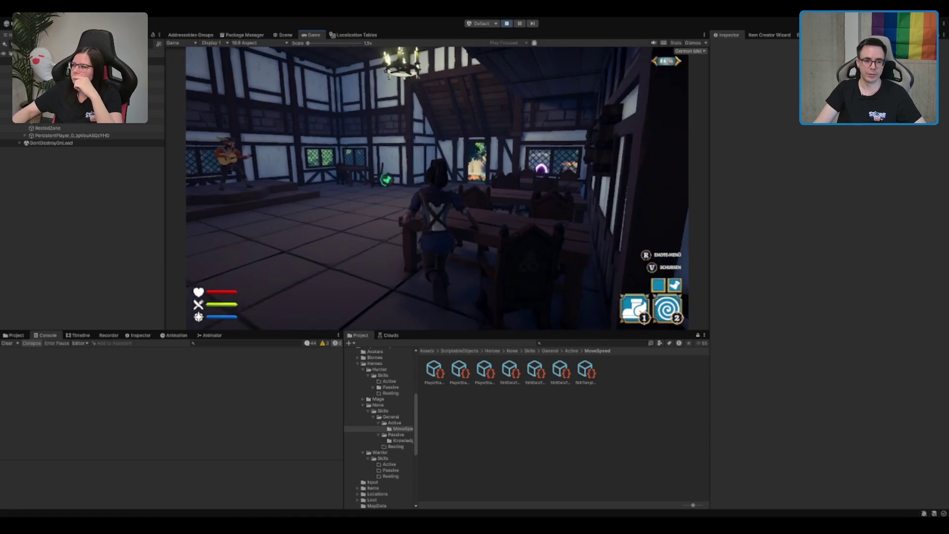
# Walk the character to the door, teleport through it with skill 2, then stop play mode
pyautogui.press('2')
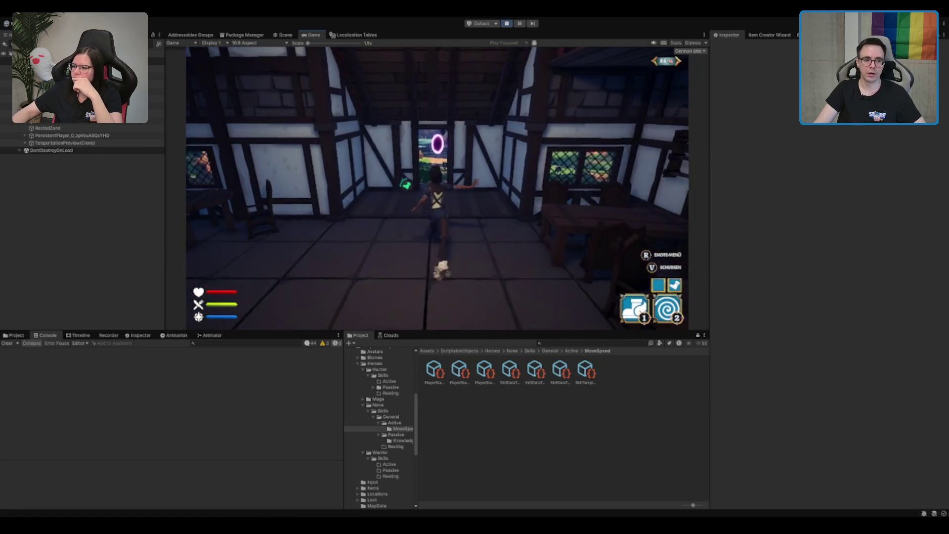
pyautogui.press('2')
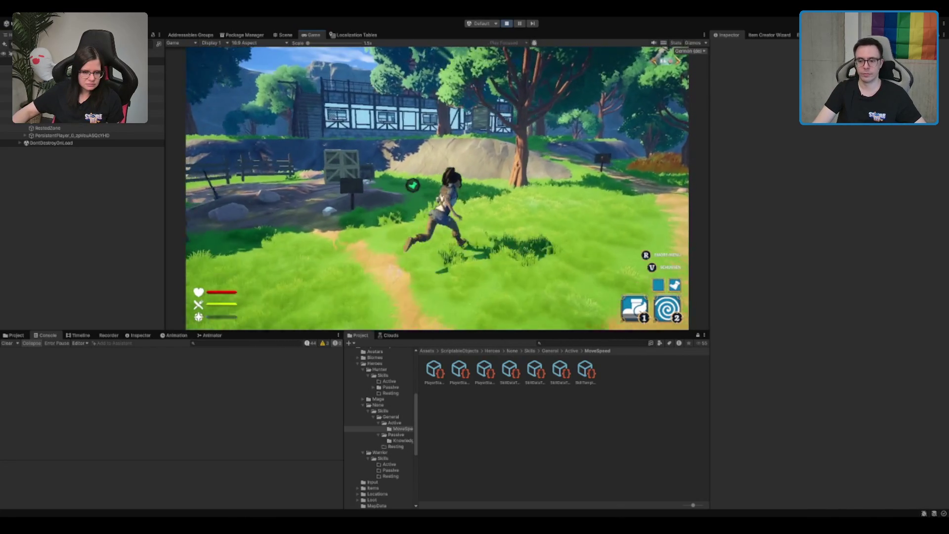
pyautogui.click(510, 24)
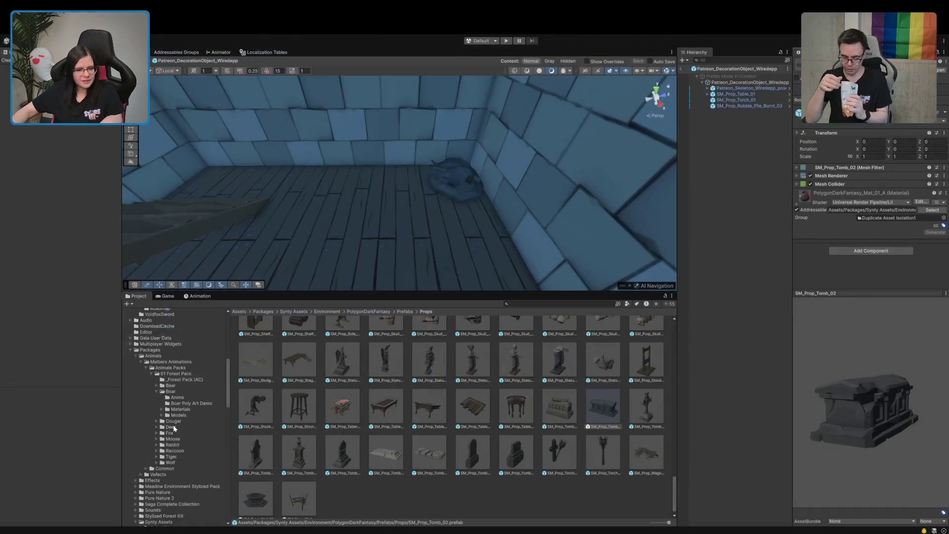
# Collapse Effects, browse Quirky Series Ultimate > FREE, and open the Gecko prefab from Prefabs
pyautogui.scroll(15, 173, 429)
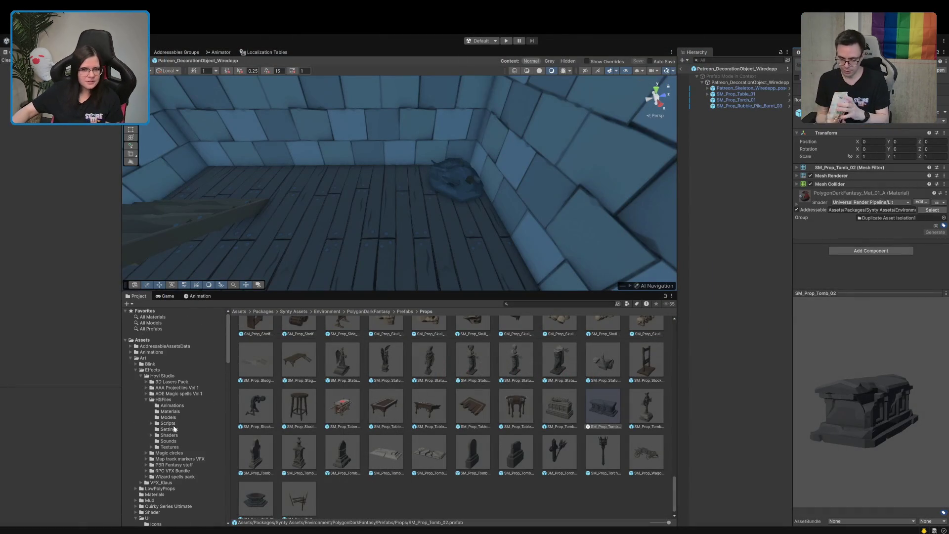
pyautogui.click(135, 369)
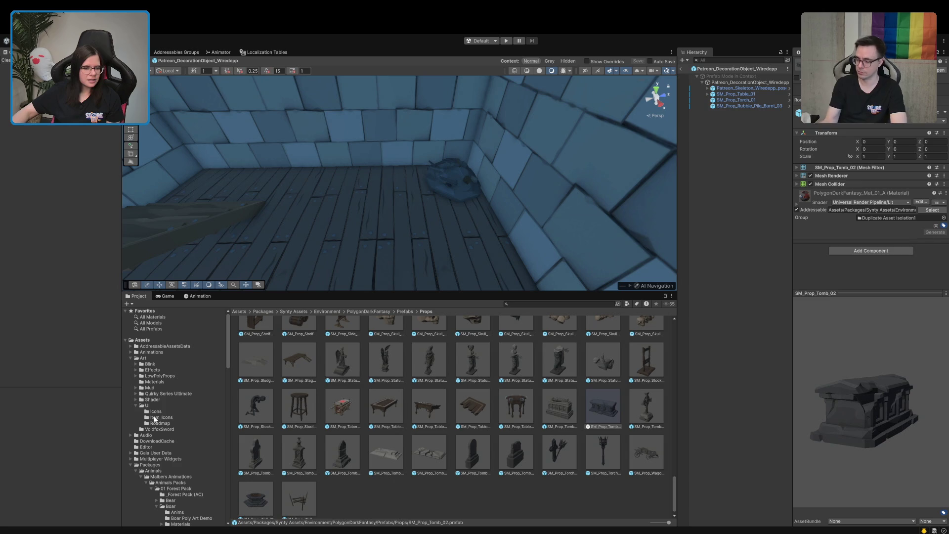
pyautogui.click(161, 394)
pyautogui.doubleClick(375, 339)
pyautogui.doubleClick(374, 340)
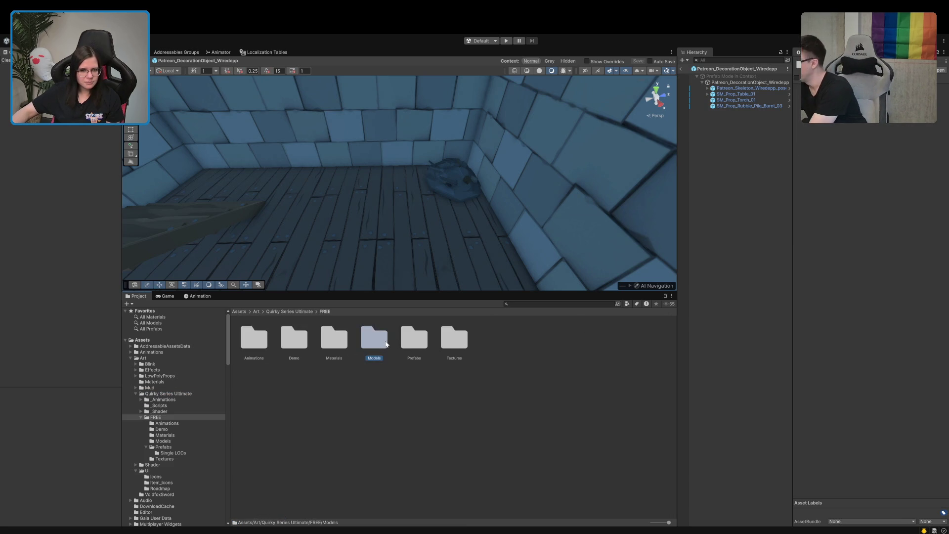
pyautogui.click(434, 345)
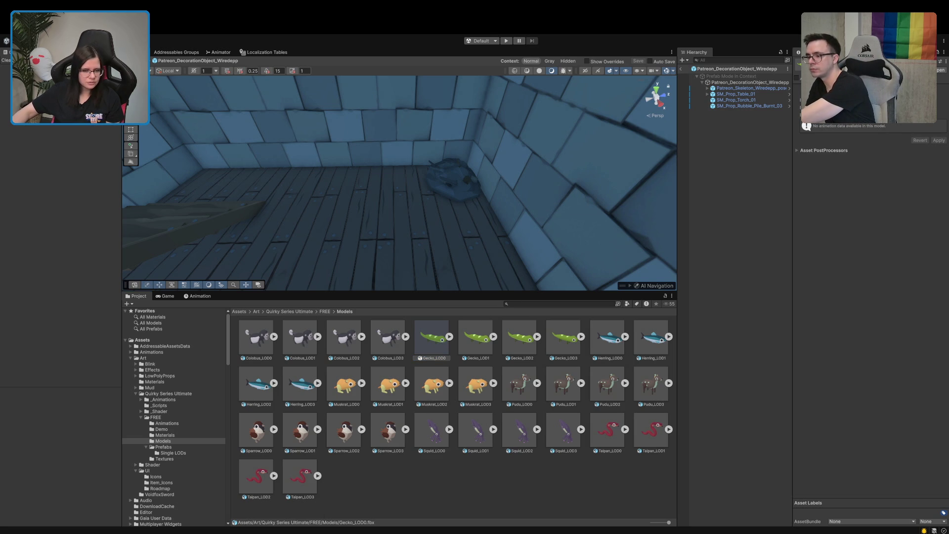
pyautogui.click(168, 447)
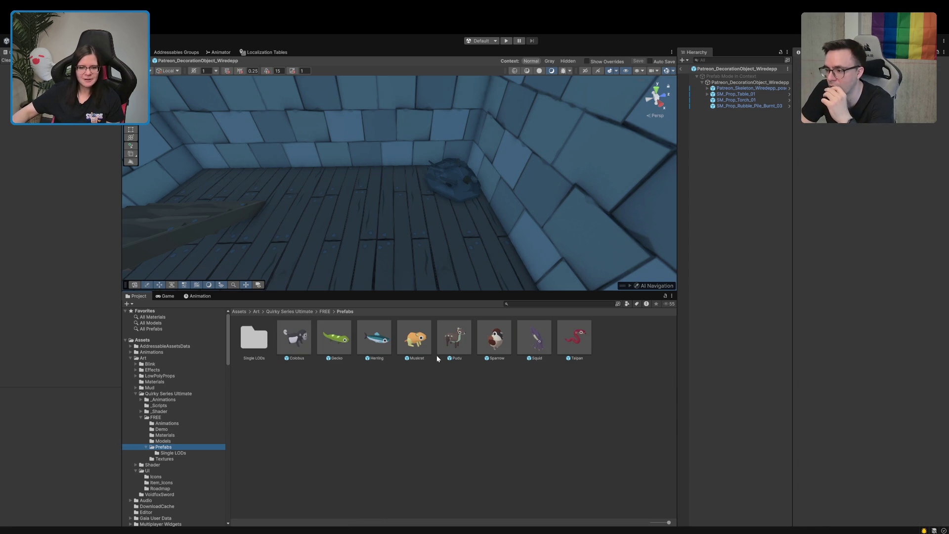
pyautogui.click(346, 354)
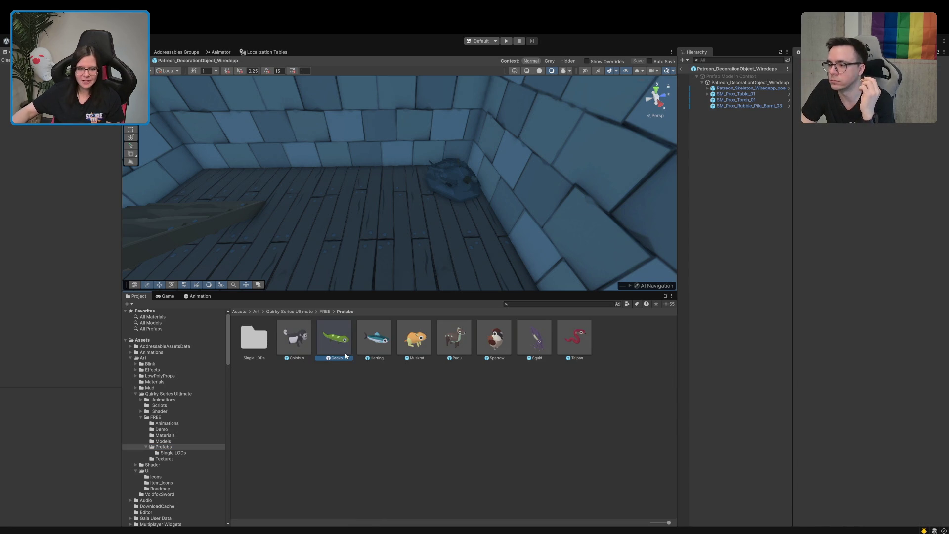
pyautogui.doubleClick(346, 355)
pyautogui.moveTo(445, 188)
pyautogui.mouseDown()
pyautogui.moveTo(395, 224)
pyautogui.moveTo(322, 186)
pyautogui.moveTo(318, 127)
pyautogui.mouseUp()
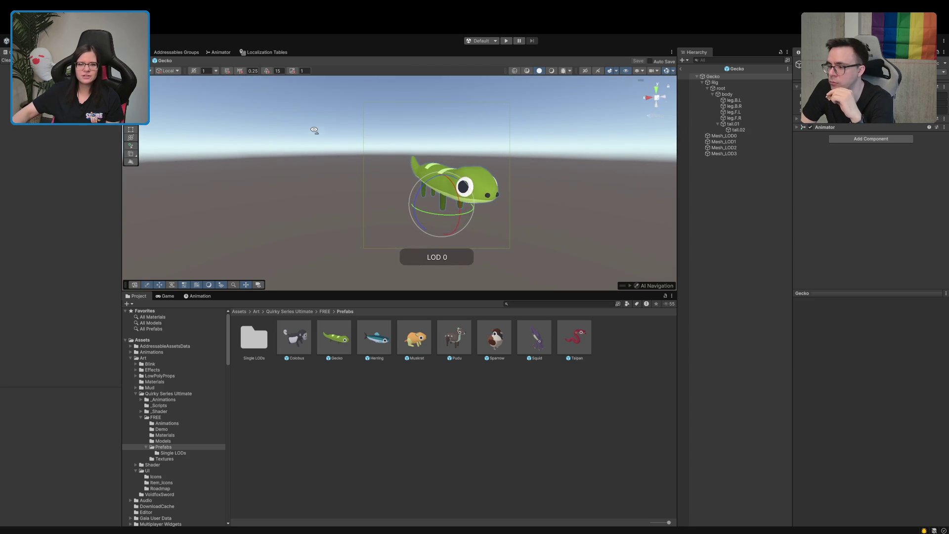
pyautogui.click(769, 229)
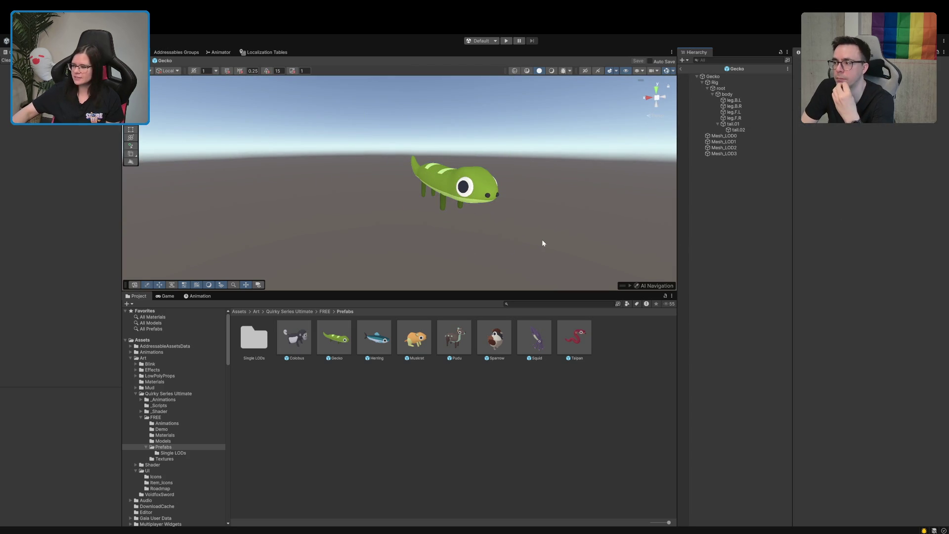
pyautogui.moveTo(551, 237)
pyautogui.mouseDown()
pyautogui.moveTo(568, 235)
pyautogui.moveTo(453, 227)
pyautogui.moveTo(400, 248)
pyautogui.moveTo(443, 228)
pyautogui.moveTo(392, 229)
pyautogui.moveTo(348, 245)
pyautogui.mouseUp()
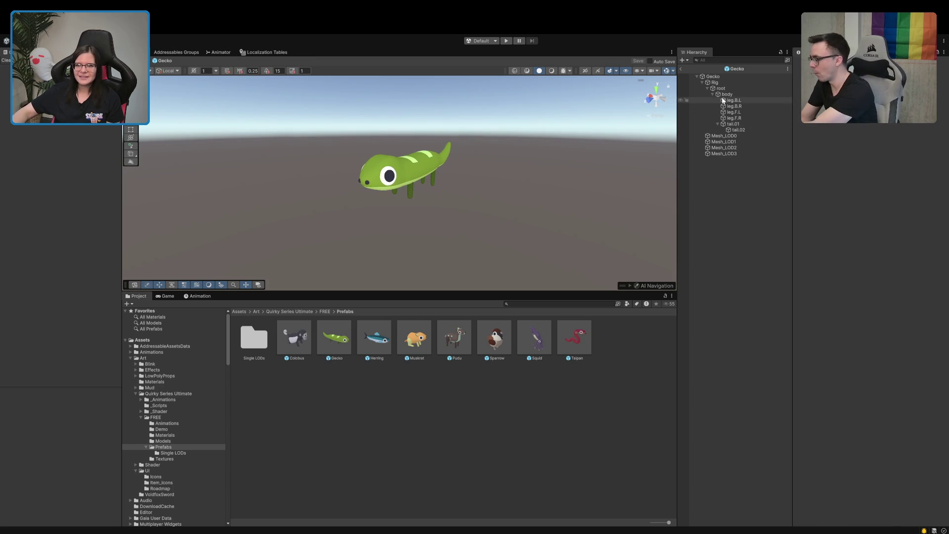
pyautogui.click(701, 82)
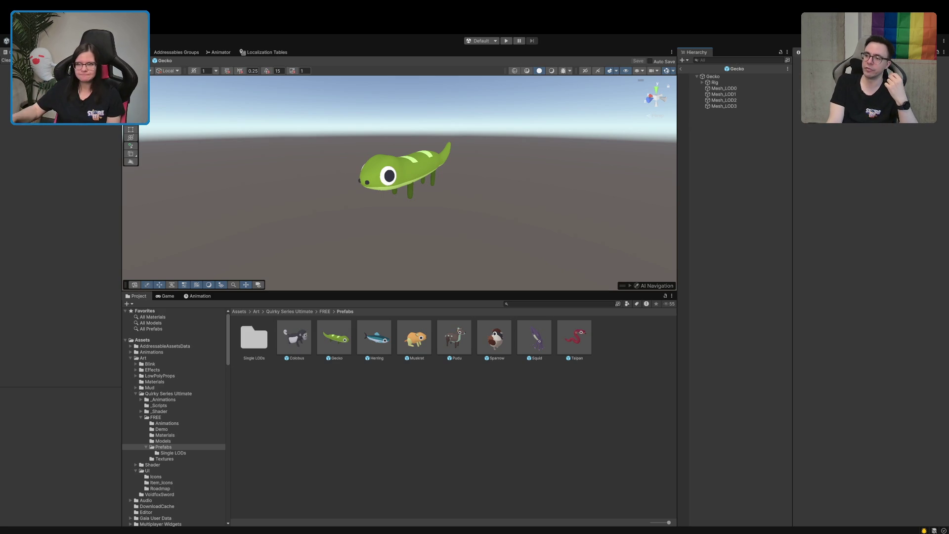
# Exit the Gecko prefab back to the TerrainScene_Forest_DestroyedVillage scene
pyautogui.click(681, 69)
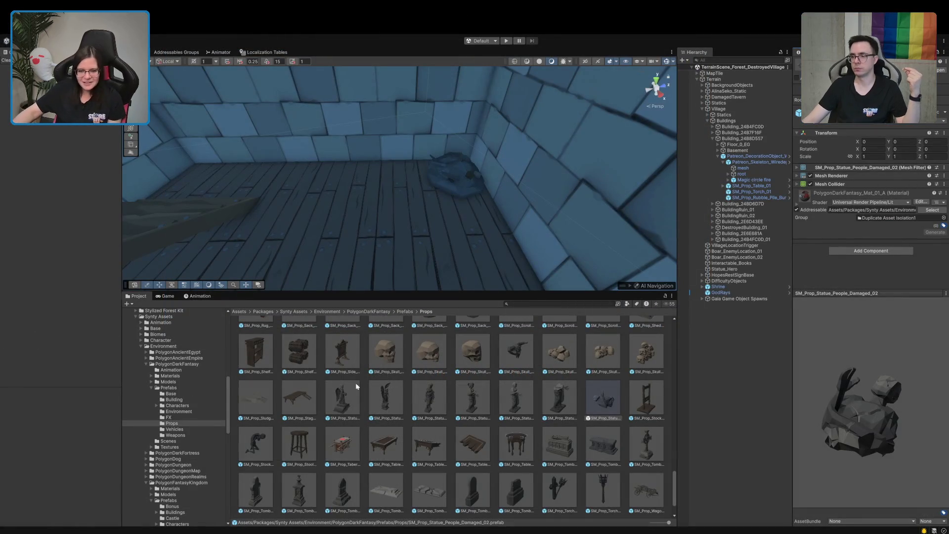
# Preview the damaged statue and barrel shelf insert, then place SM_Prop_Shelf_01 in the basement
pyautogui.click(563, 407)
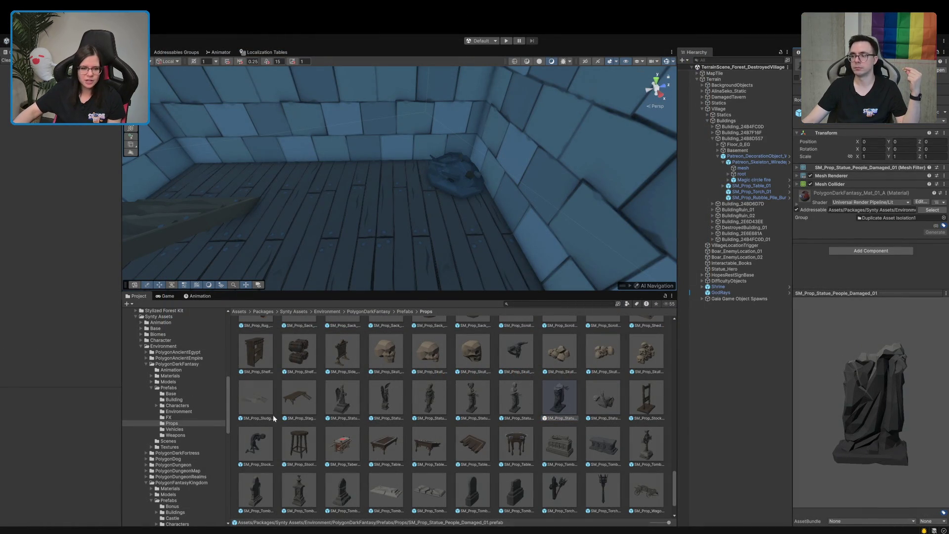
pyautogui.click(301, 354)
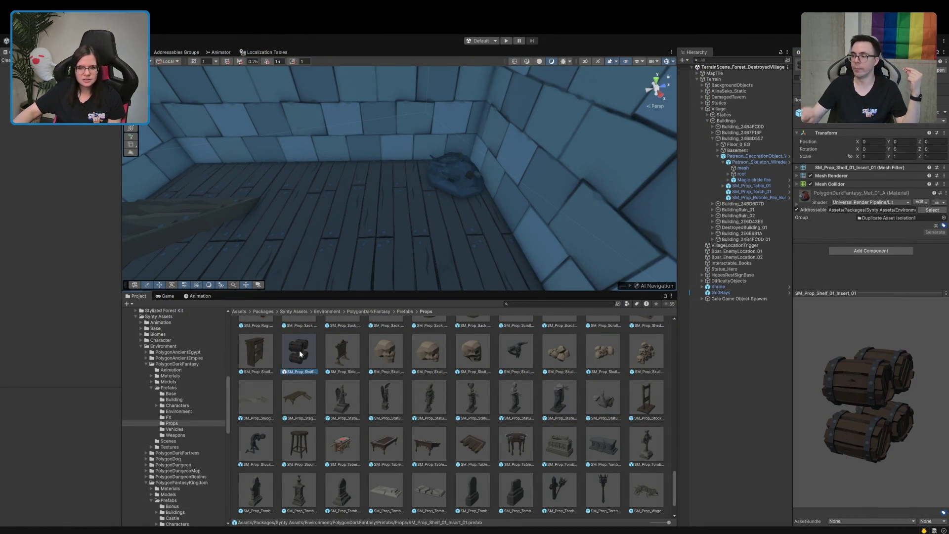
pyautogui.moveTo(880, 390); pyautogui.dragTo(750, 384)
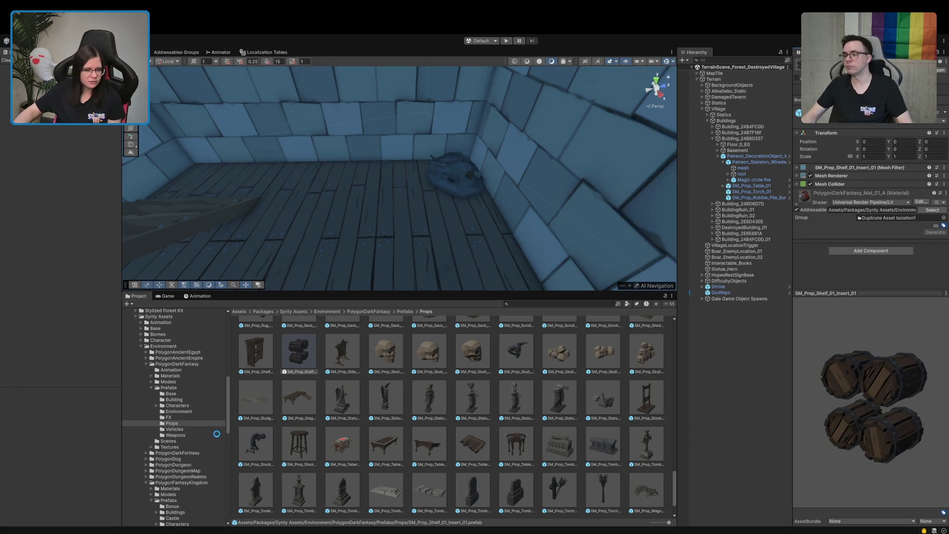
pyautogui.scroll(-3, 184, 378)
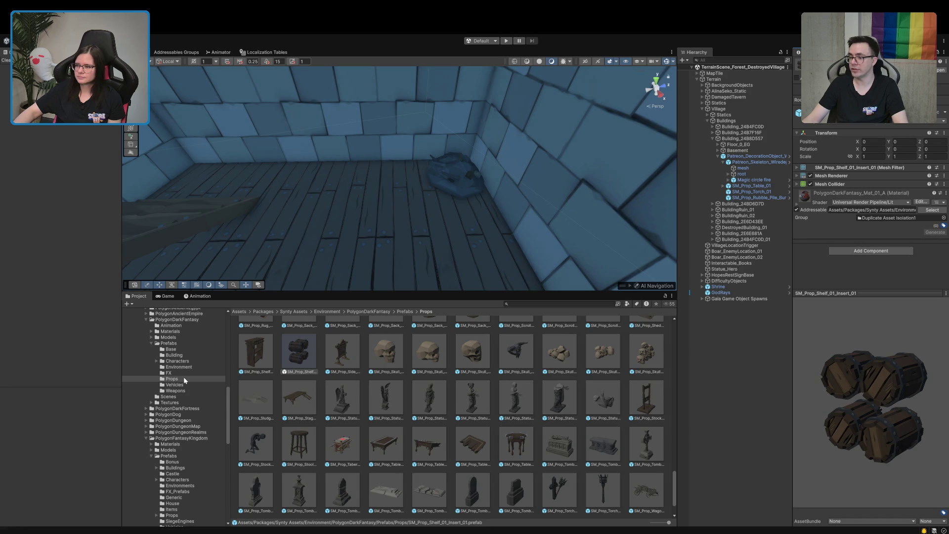
pyautogui.scroll(5, 416, 435)
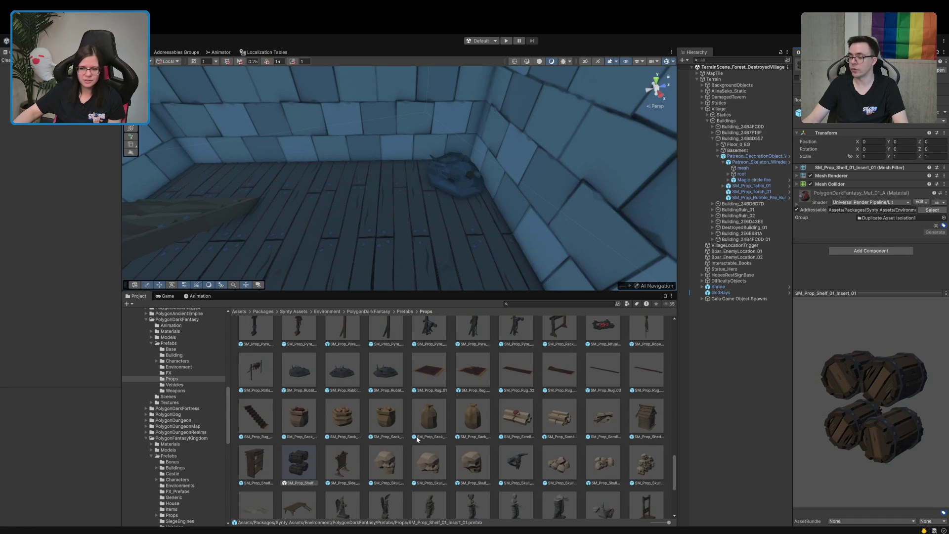
pyautogui.moveTo(876, 437)
pyautogui.mouseDown()
pyautogui.moveTo(921, 398)
pyautogui.moveTo(899, 419)
pyautogui.moveTo(829, 393)
pyautogui.moveTo(915, 412)
pyautogui.mouseUp()
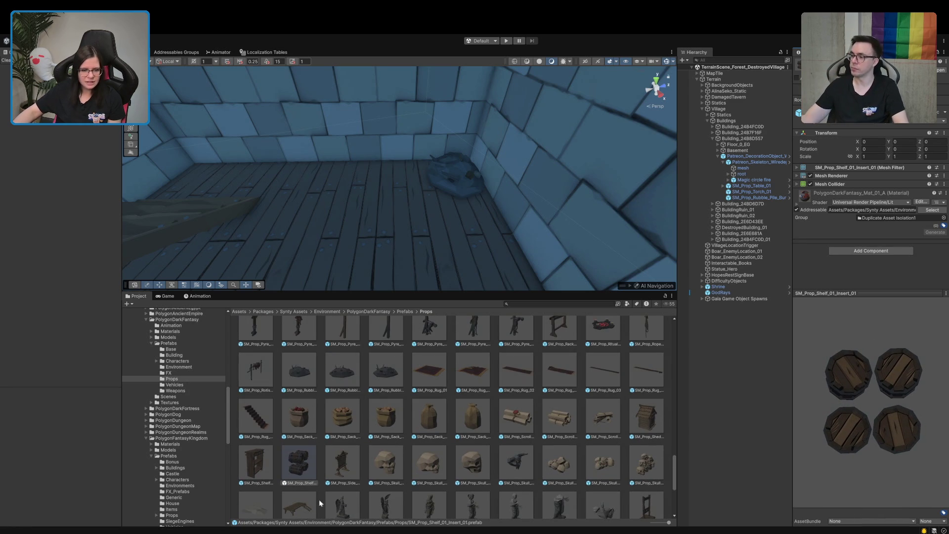
pyautogui.moveTo(255, 464)
pyautogui.mouseDown()
pyautogui.moveTo(318, 159)
pyautogui.moveTo(352, 163)
pyautogui.moveTo(344, 194)
pyautogui.moveTo(372, 206)
pyautogui.mouseUp()
pyautogui.scroll(-5, 372, 205)
# Frame the new shelf and make its barrel insert a child of SM_Prop_Shelf_01
pyautogui.scroll(5, 355, 207)
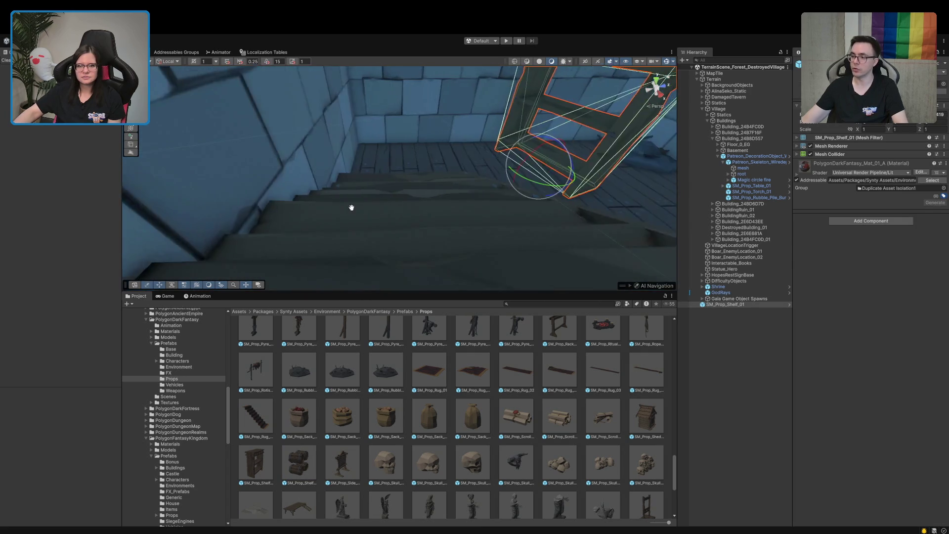
pyautogui.press('f')
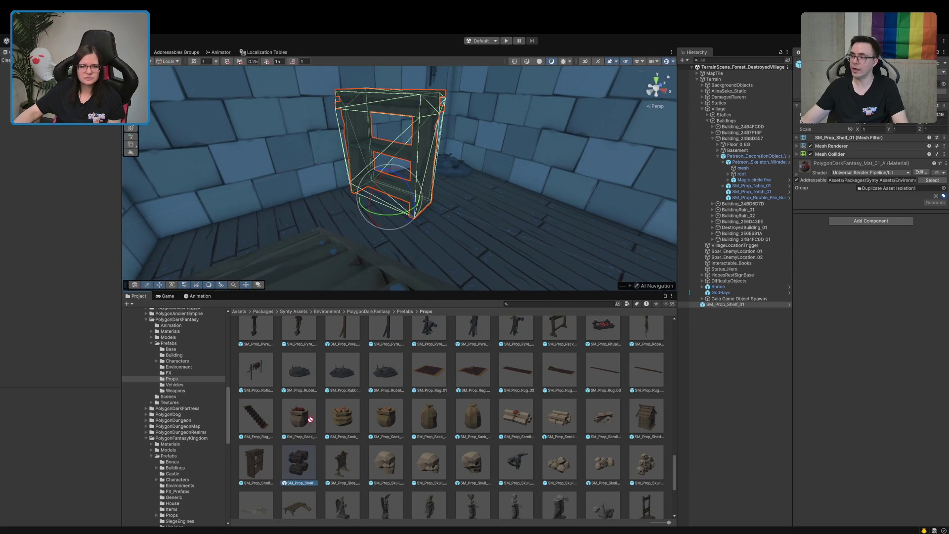
pyautogui.click(384, 206)
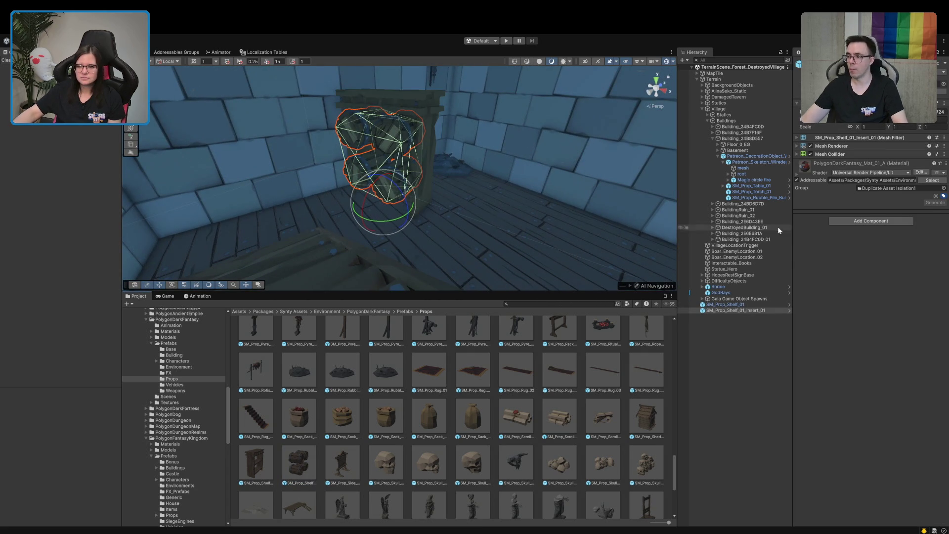
pyautogui.moveTo(721, 307); pyautogui.dragTo(723, 304)
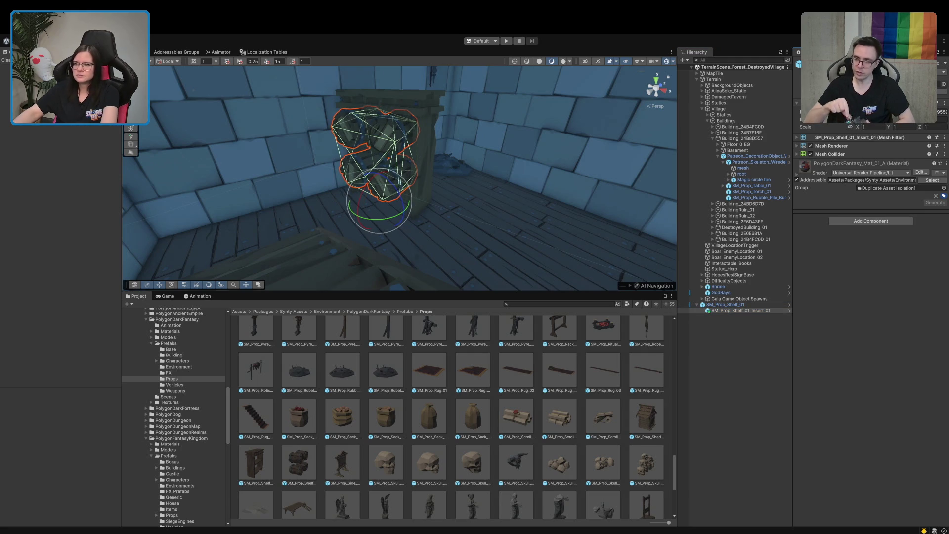
# Move the shelf under Patreon_DecorationObject and open that prefab for editing
pyautogui.click(715, 304)
pyautogui.moveTo(716, 304)
pyautogui.mouseDown()
pyautogui.moveTo(739, 199)
pyautogui.moveTo(747, 203)
pyautogui.mouseUp()
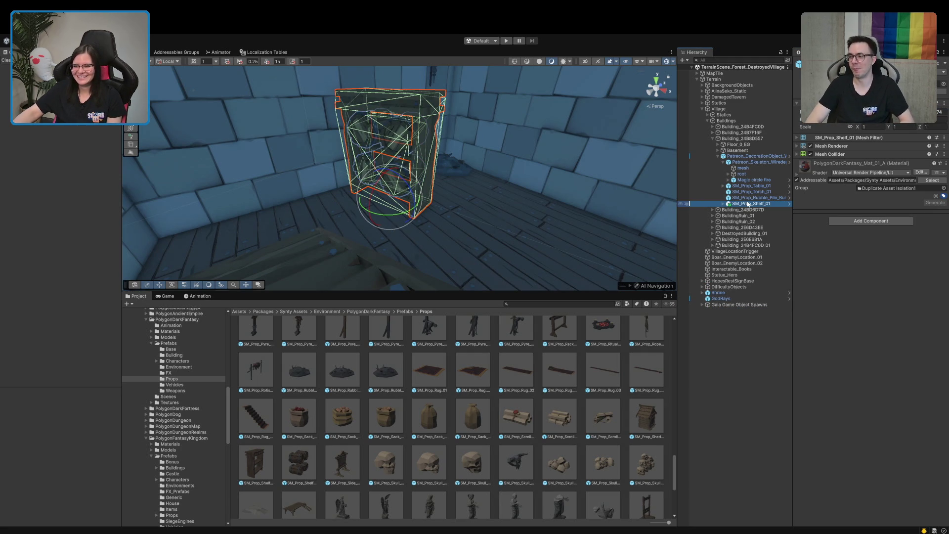
pyautogui.click(757, 155)
pyautogui.click(900, 134)
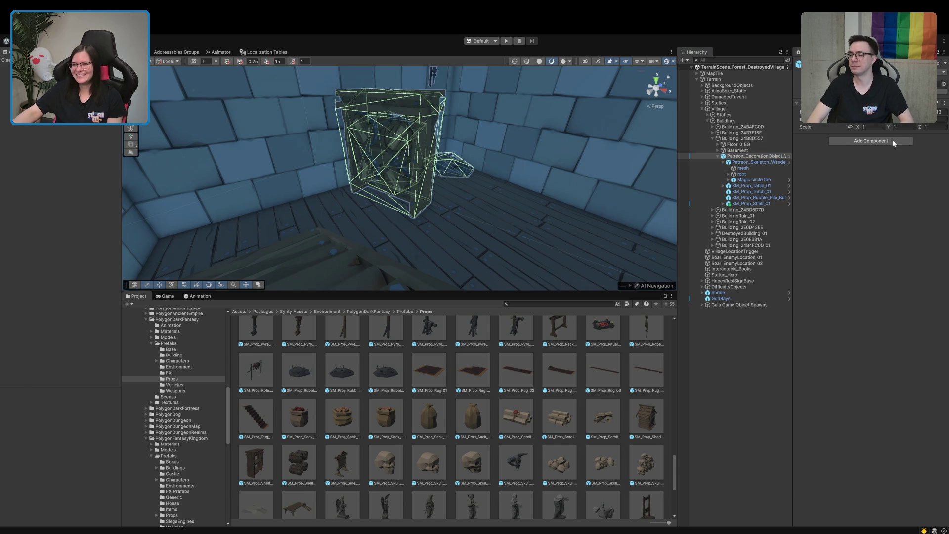
pyautogui.click(788, 157)
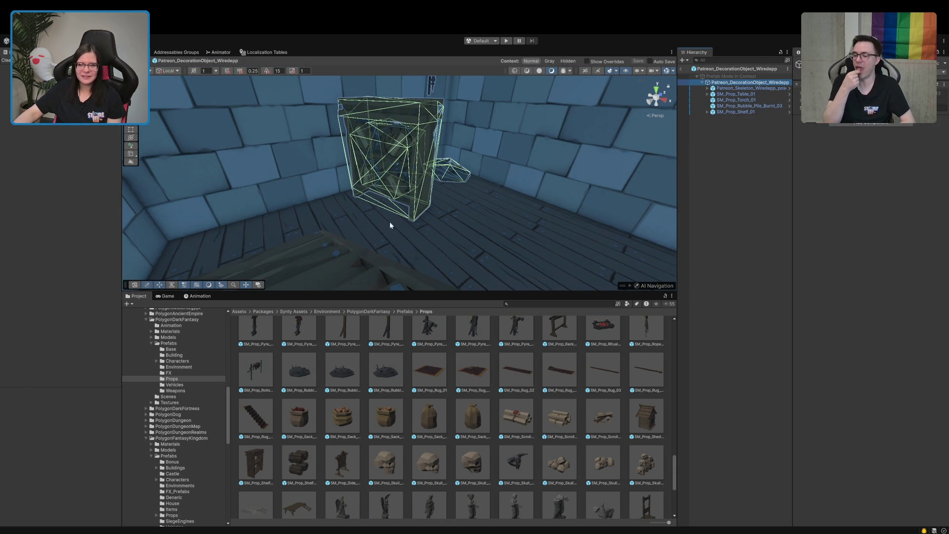
pyautogui.click(738, 112)
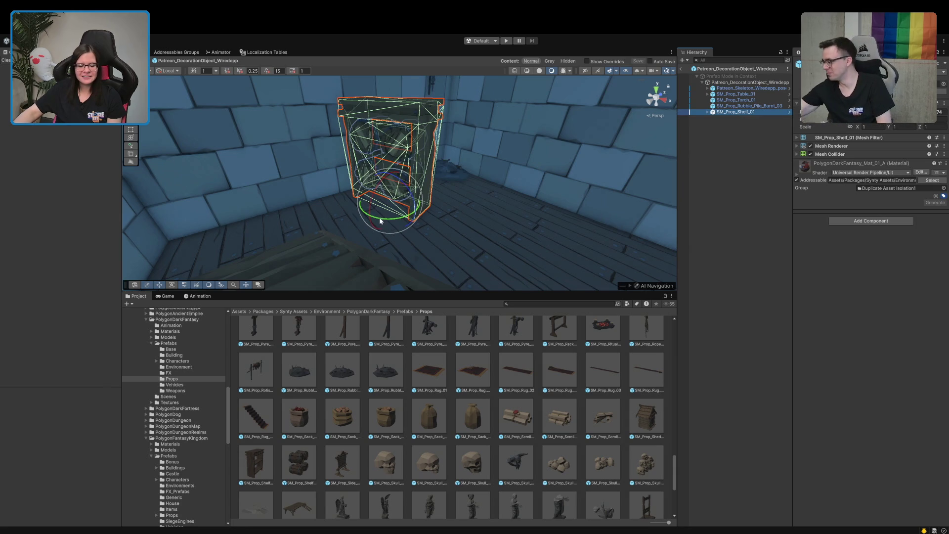
# Rotate the shelf, slide it left against the wall, and hide its collider wireframe
pyautogui.moveTo(425, 190)
pyautogui.mouseDown()
pyautogui.moveTo(467, 211)
pyautogui.moveTo(339, 226)
pyautogui.moveTo(588, 231)
pyautogui.mouseUp()
pyautogui.press('w')
pyautogui.moveTo(396, 216)
pyautogui.mouseDown()
pyautogui.moveTo(475, 218)
pyautogui.moveTo(364, 223)
pyautogui.mouseUp()
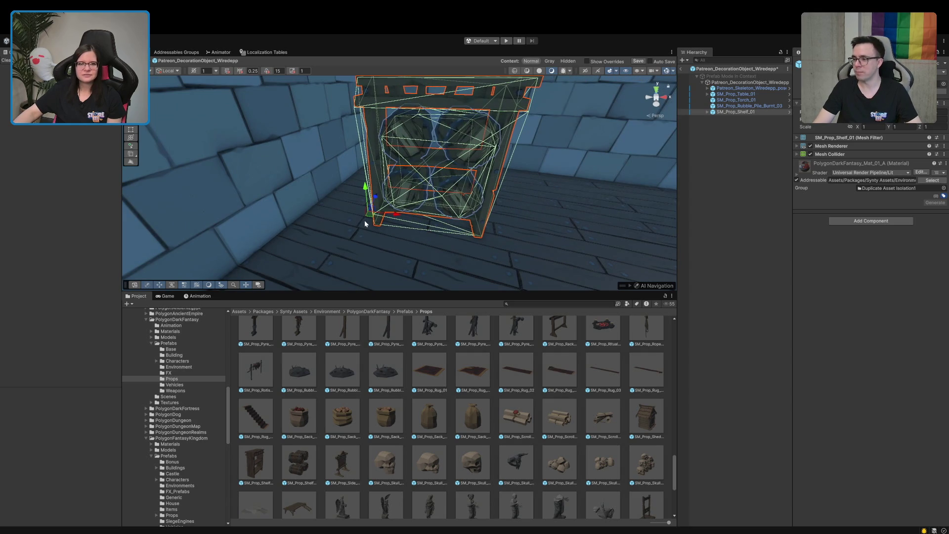
pyautogui.click(666, 71)
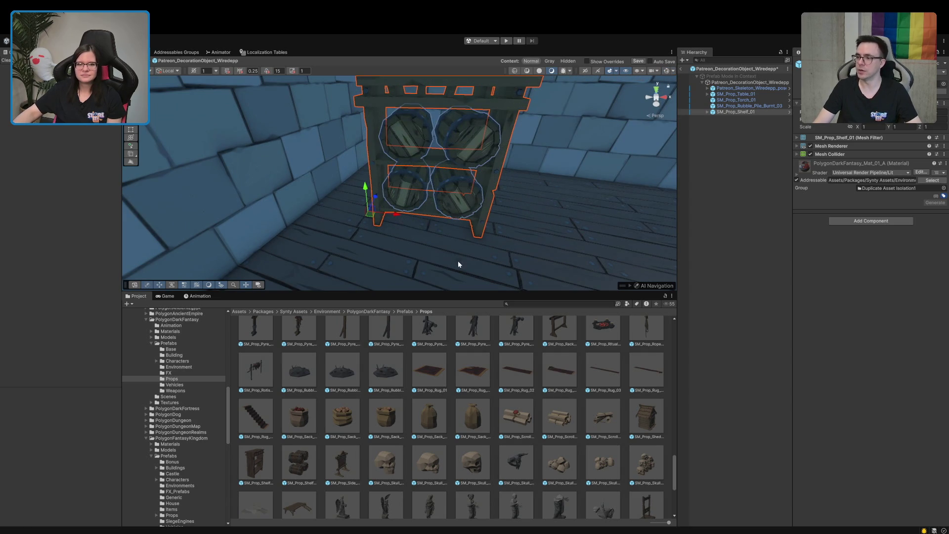
pyautogui.click(716, 158)
pyautogui.click(727, 112)
pyautogui.scroll(2, 517, 232)
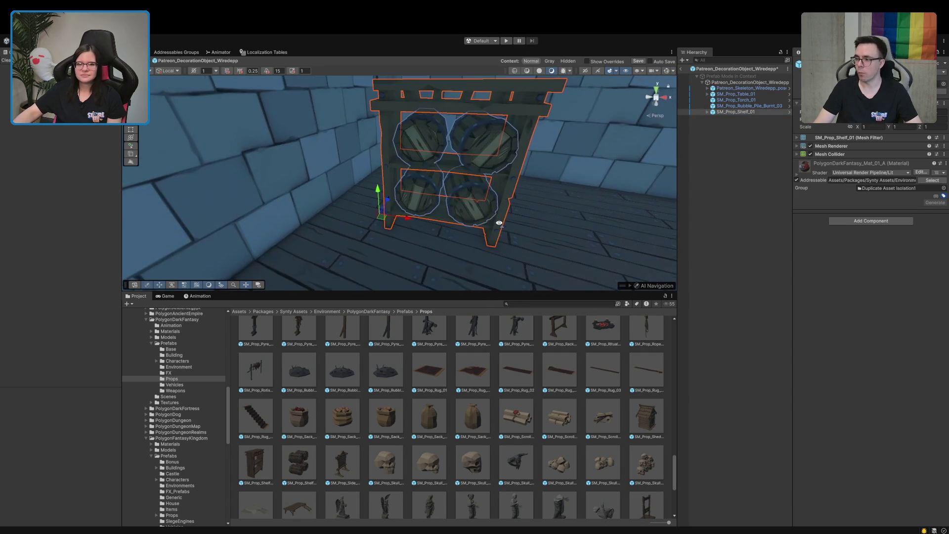
pyautogui.moveTo(413, 217)
pyautogui.mouseDown()
pyautogui.moveTo(403, 229)
pyautogui.moveTo(555, 225)
pyautogui.mouseUp()
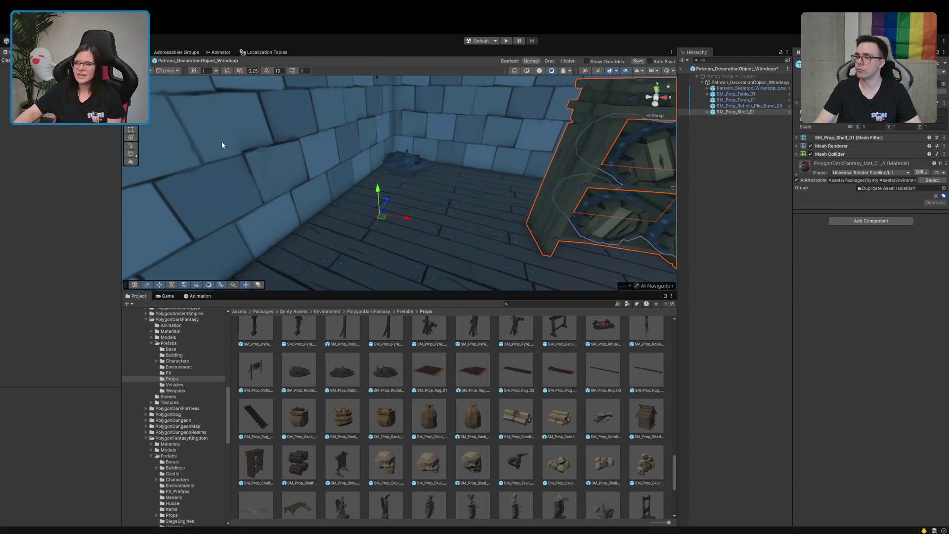
pyautogui.keyDown('alt'); pyautogui.moveTo(227, 144); pyautogui.dragTo(369, 154); pyautogui.keyUp('alt')
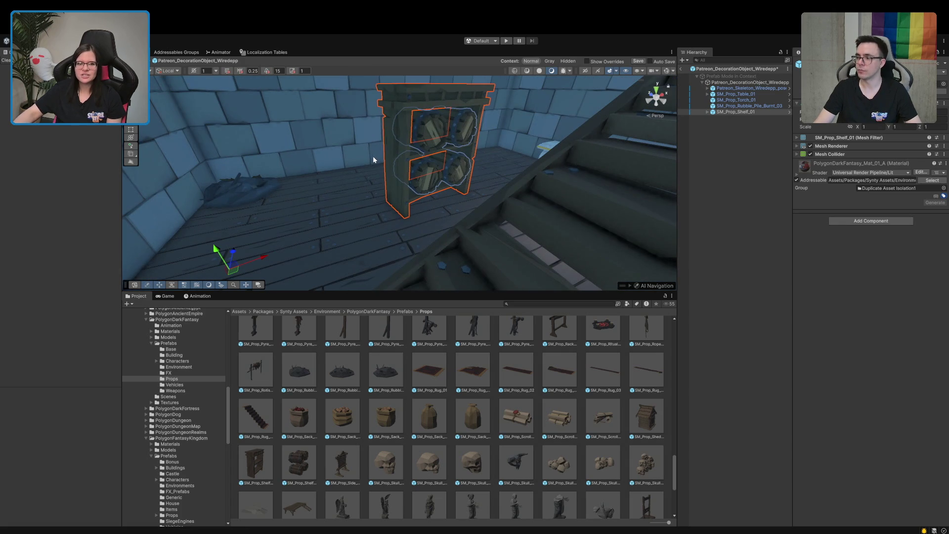
pyautogui.keyDown('alt'); pyautogui.moveTo(231, 271); pyautogui.dragTo(350, 264); pyautogui.keyUp('alt')
# Turn the shelf so it faces into the room, then deselect it
pyautogui.press('e')
pyautogui.moveTo(309, 234); pyautogui.dragTo(296, 238)
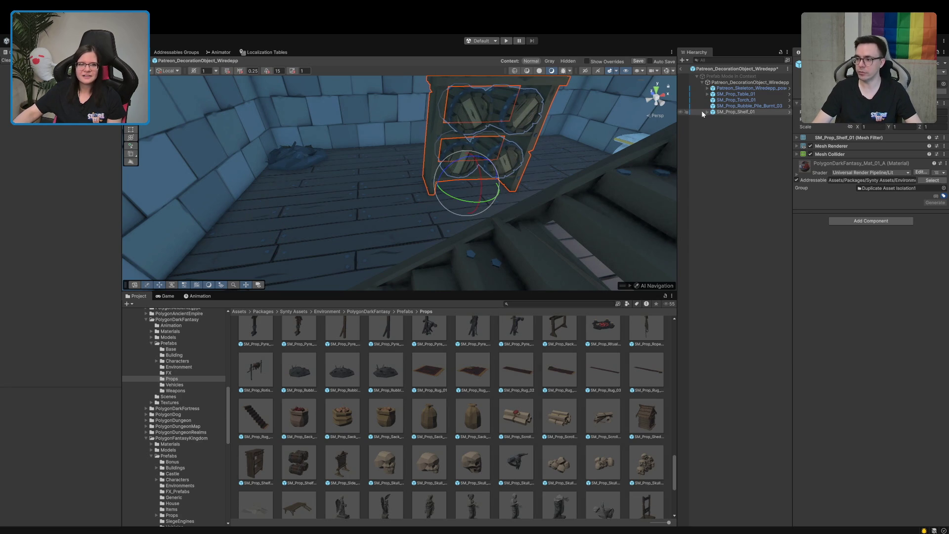
pyautogui.press('z')
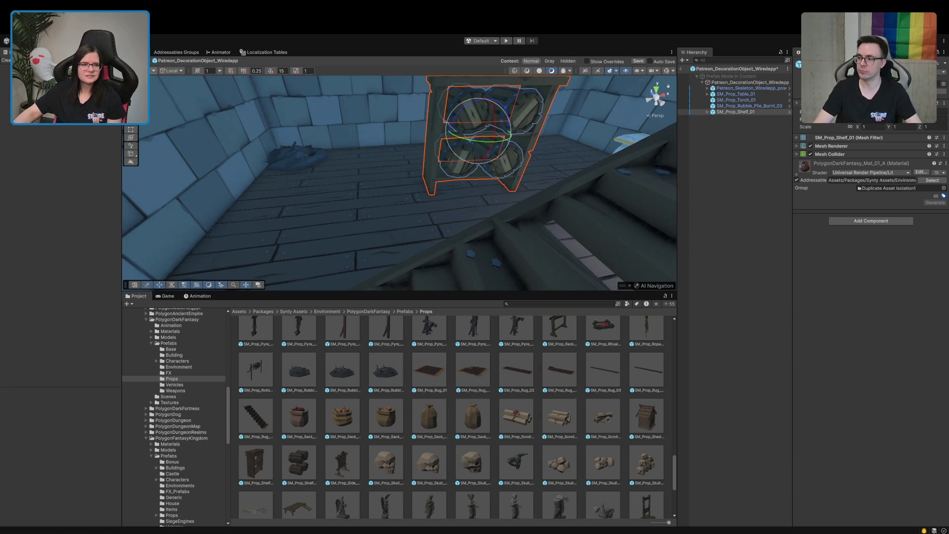
pyautogui.press('z')
pyautogui.press('w')
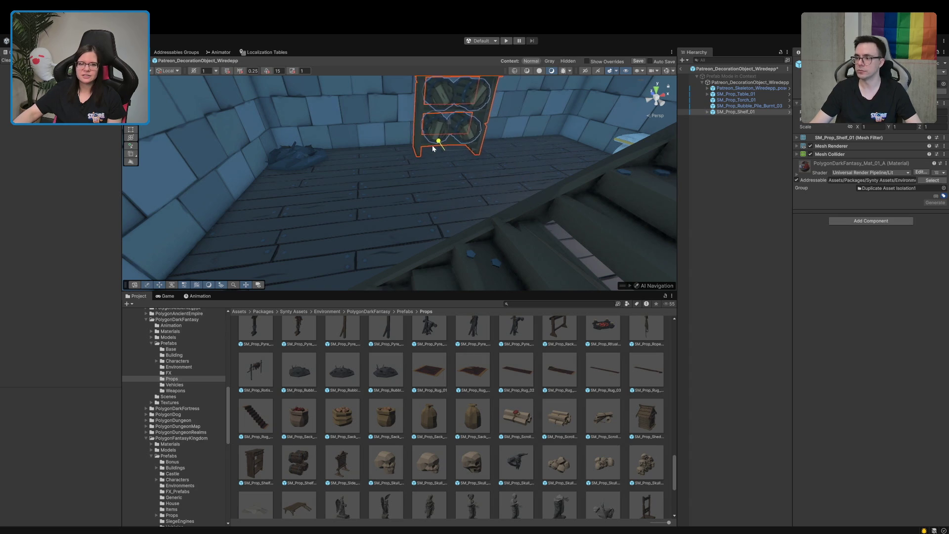
pyautogui.moveTo(460, 170)
pyautogui.mouseDown()
pyautogui.moveTo(513, 193)
pyautogui.moveTo(550, 169)
pyautogui.mouseUp()
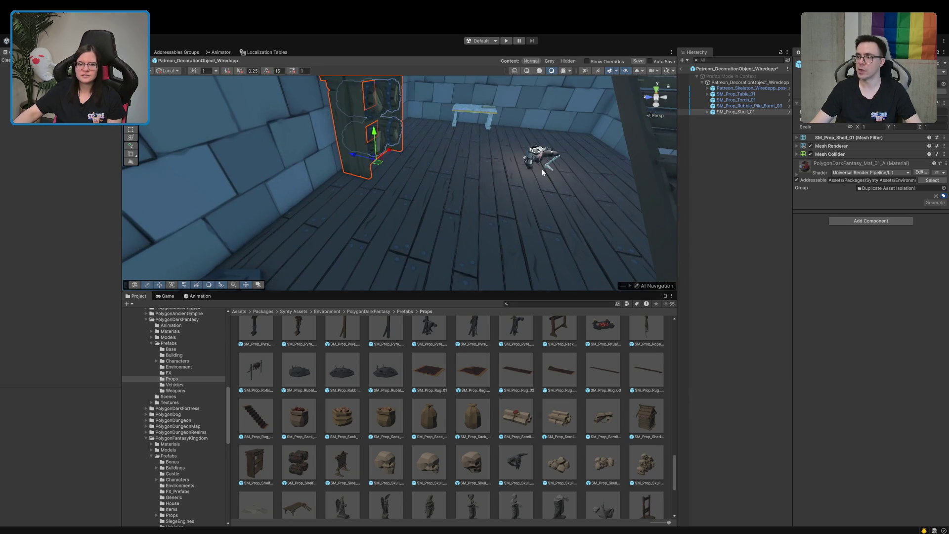
pyautogui.moveTo(365, 170)
pyautogui.mouseDown()
pyautogui.moveTo(473, 163)
pyautogui.moveTo(337, 183)
pyautogui.mouseUp()
pyautogui.press('e')
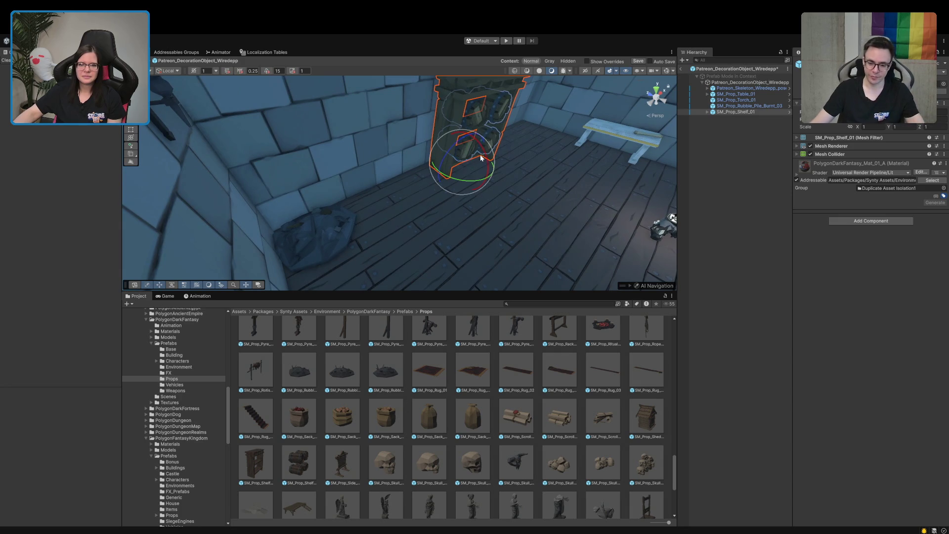
pyautogui.moveTo(470, 173)
pyautogui.mouseDown()
pyautogui.moveTo(469, 183)
pyautogui.moveTo(441, 174)
pyautogui.mouseUp()
pyautogui.press('w')
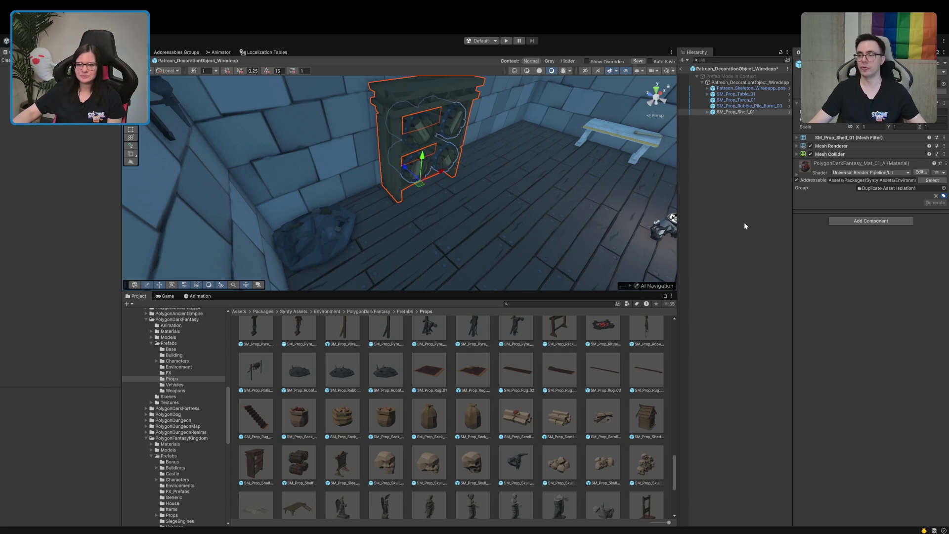
pyautogui.click(743, 225)
pyautogui.moveTo(482, 203)
pyautogui.mouseDown()
pyautogui.moveTo(443, 206)
pyautogui.moveTo(551, 197)
pyautogui.mouseUp()
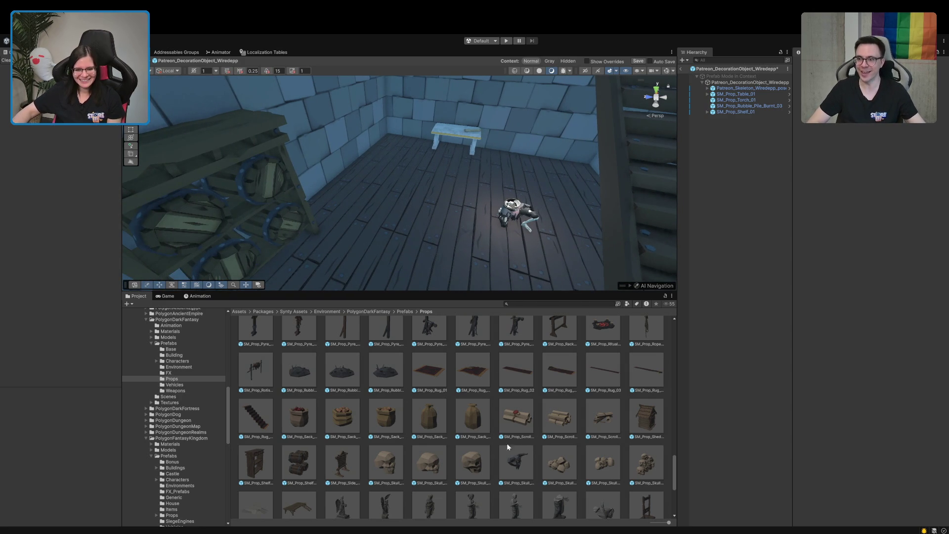
# Preview SM_Prop_Ritual_Circle_01, SM_Prop_Rack_Weapon_01 and SM_Prop_Tabernacle_01, then select Patreon_Skeleton
pyautogui.scroll(3, 400, 451)
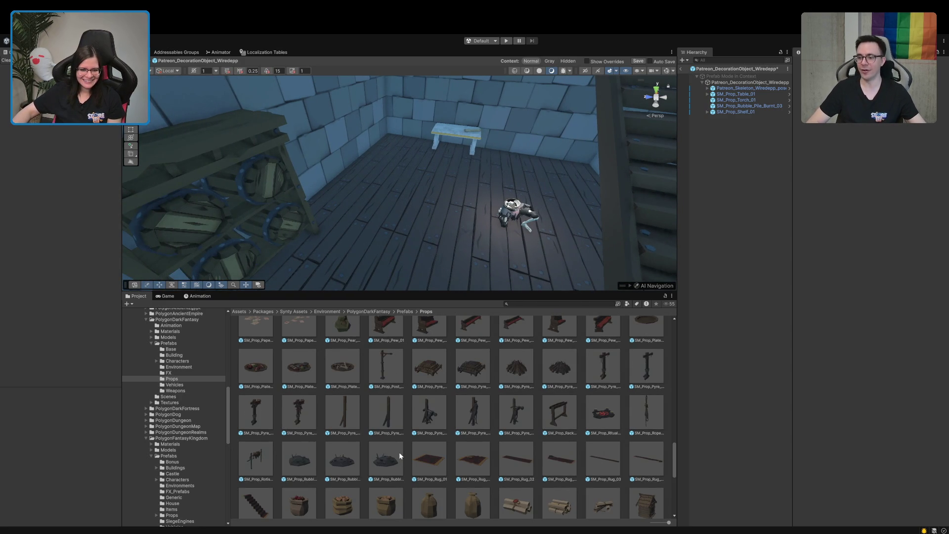
pyautogui.scroll(1, 544, 430)
pyautogui.click(597, 426)
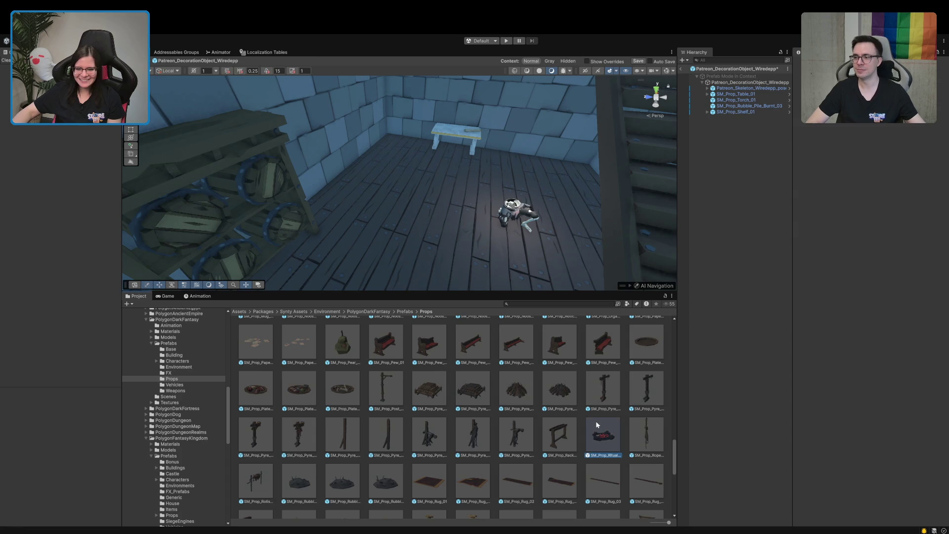
pyautogui.click(559, 434)
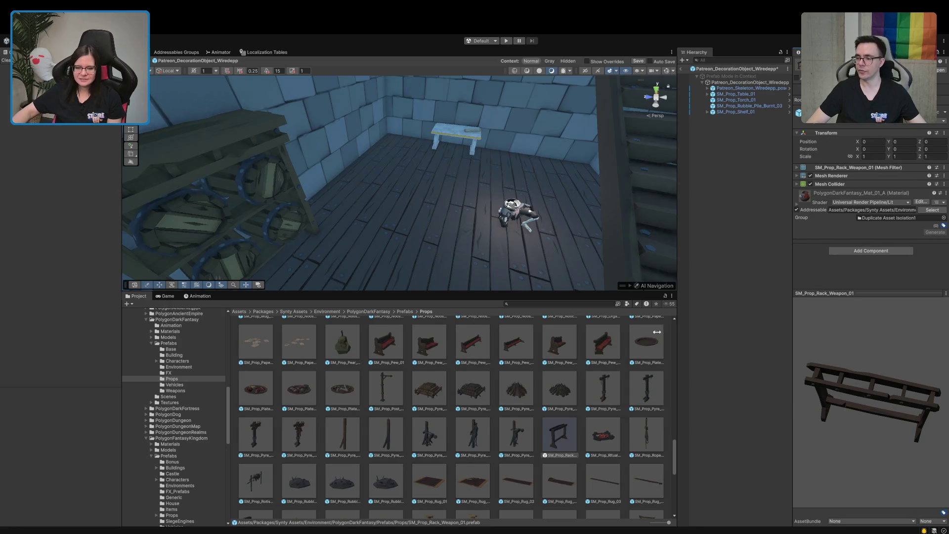
pyautogui.scroll(5, 430, 414)
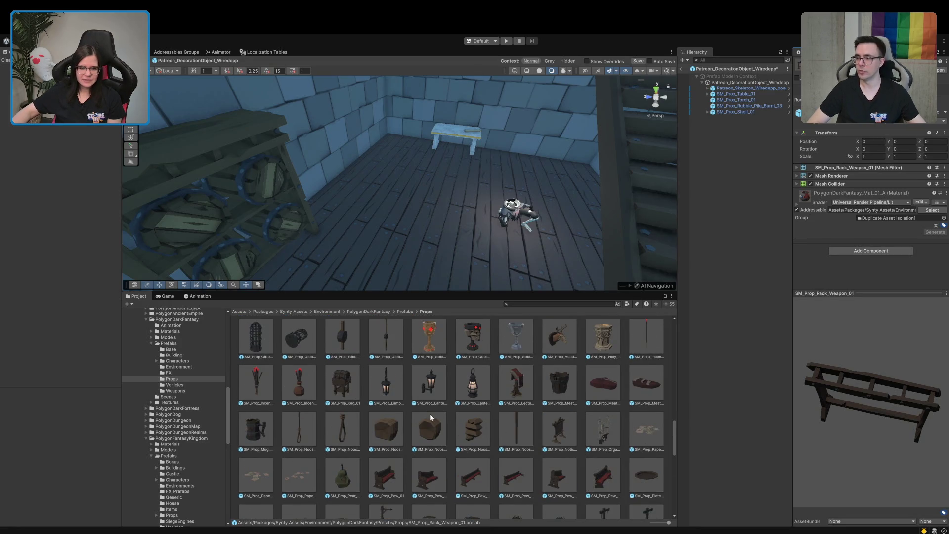
pyautogui.scroll(-8, 430, 417)
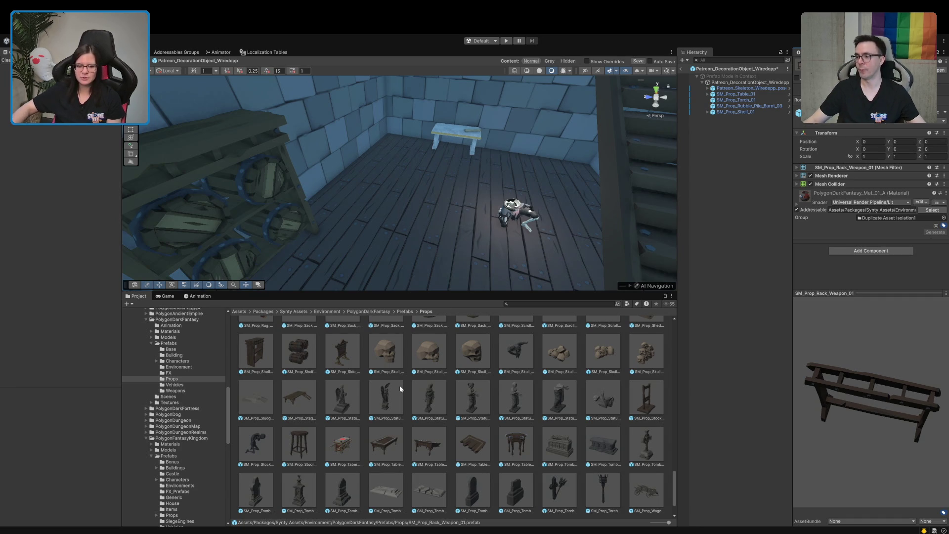
pyautogui.click(345, 444)
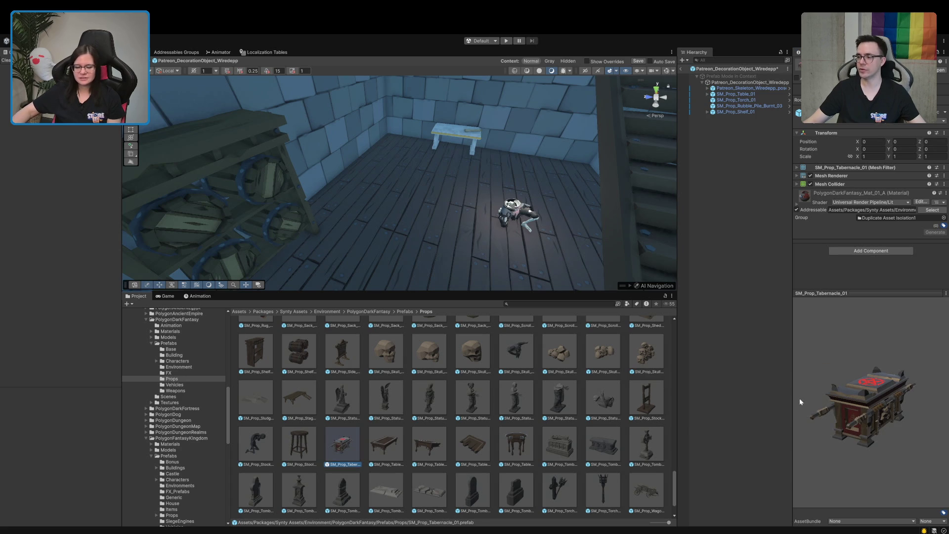
pyautogui.moveTo(385, 210)
pyautogui.mouseDown()
pyautogui.moveTo(440, 233)
pyautogui.moveTo(458, 232)
pyautogui.moveTo(452, 216)
pyautogui.mouseUp()
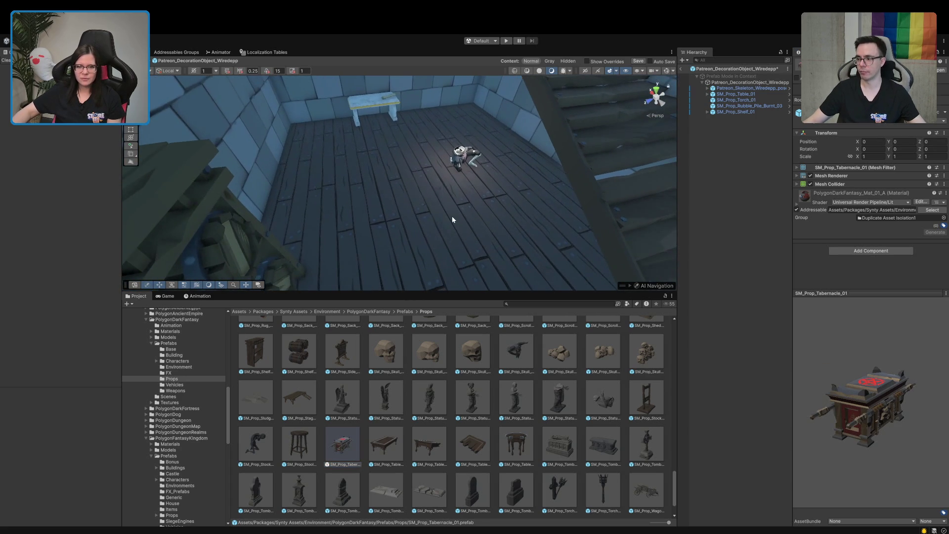
pyautogui.click(452, 215)
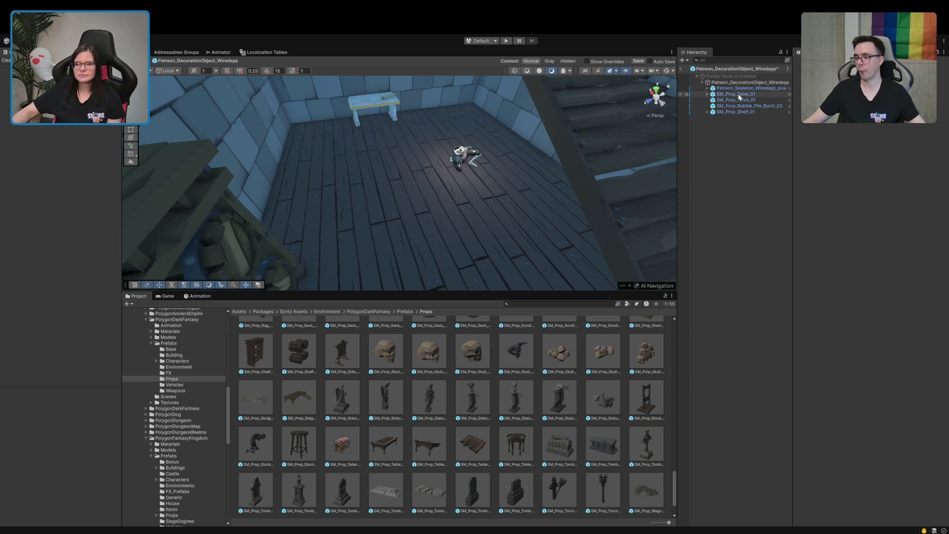
pyautogui.click(718, 89)
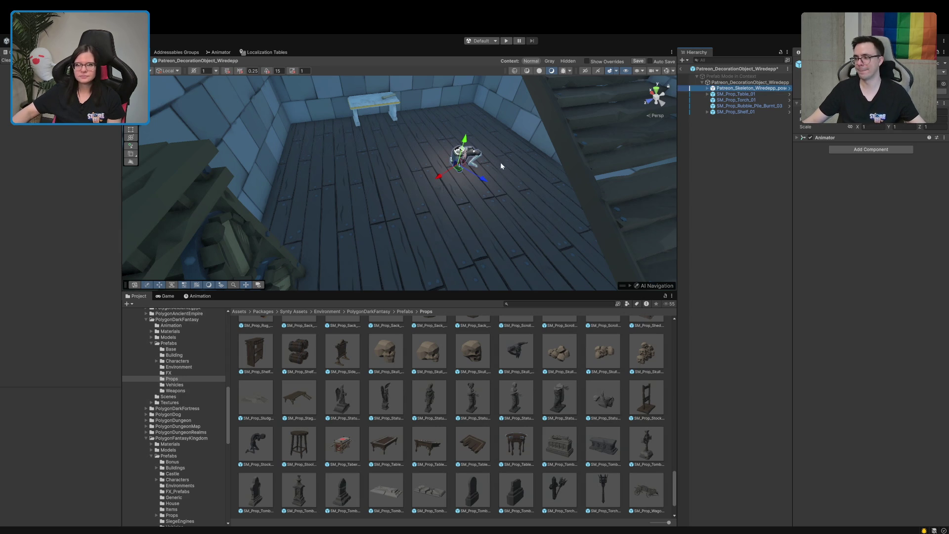
# Leave Prefab Mode and select the basement decoration group in the village scene Hierarchy
pyautogui.press('f')
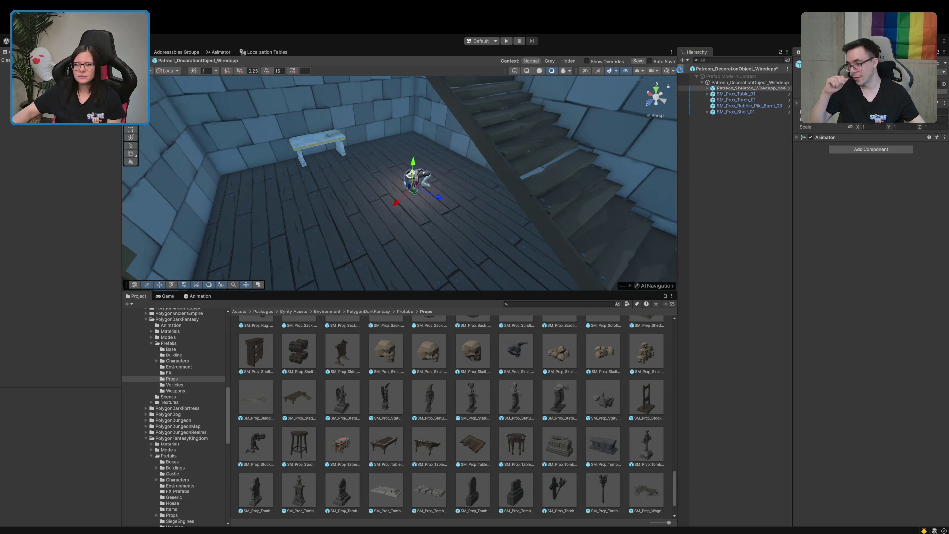
pyautogui.click(681, 69)
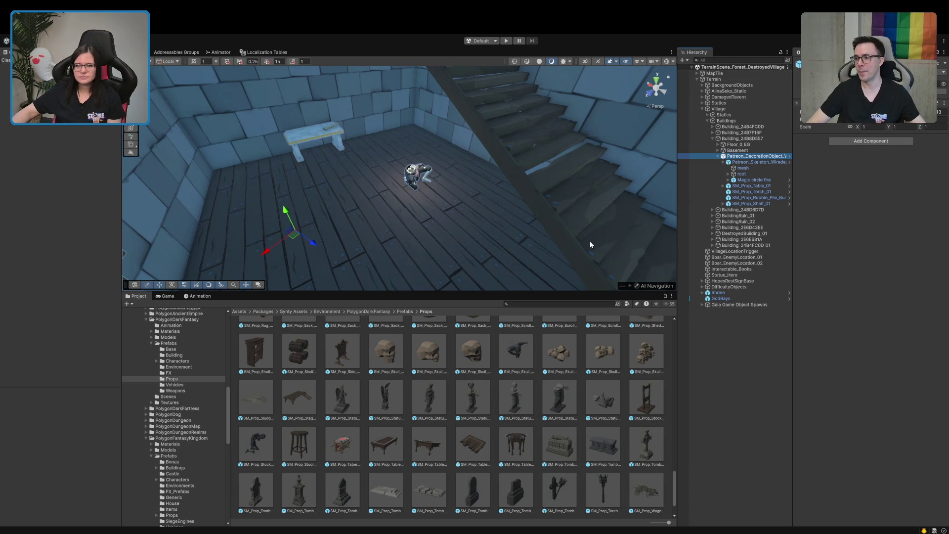
pyautogui.click(574, 210)
pyautogui.moveTo(574, 210)
pyautogui.keyDown('alt'); pyautogui.mouseDown()
pyautogui.moveTo(535, 167)
pyautogui.moveTo(421, 236)
pyautogui.moveTo(402, 260)
pyautogui.mouseUp(); pyautogui.keyUp('alt')
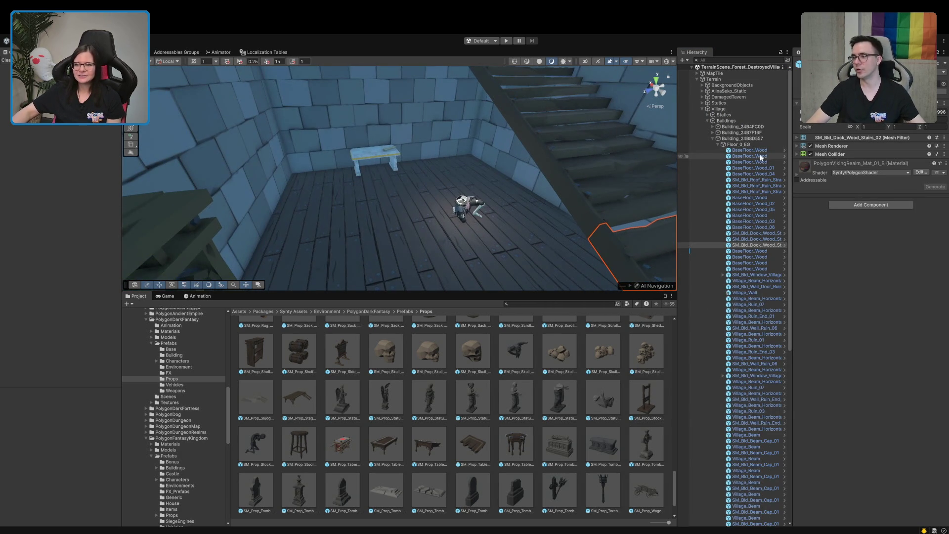
pyautogui.click(718, 145)
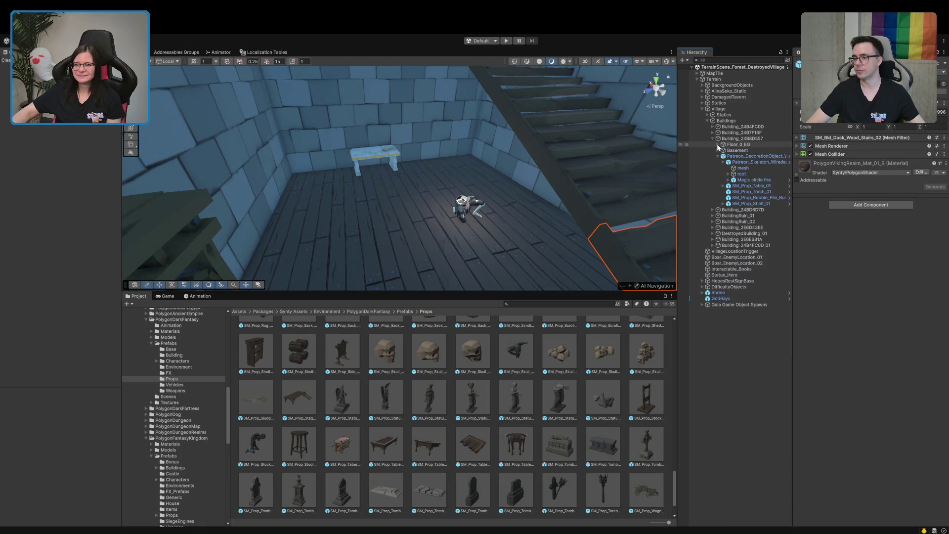
pyautogui.click(756, 156)
# Rotate the Patreon_DecorationObject group around its pivot in the village scene
pyautogui.click(788, 157)
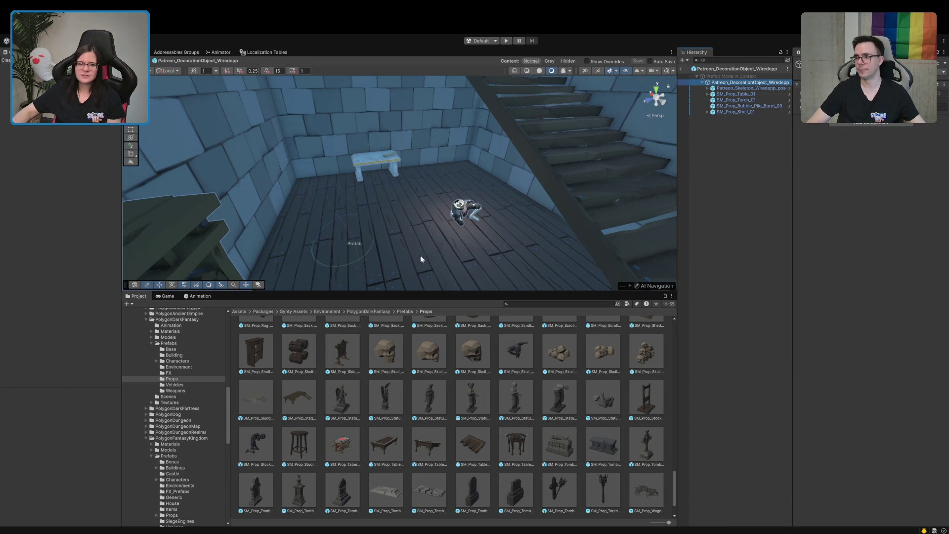
pyautogui.click(743, 139)
pyautogui.click(741, 83)
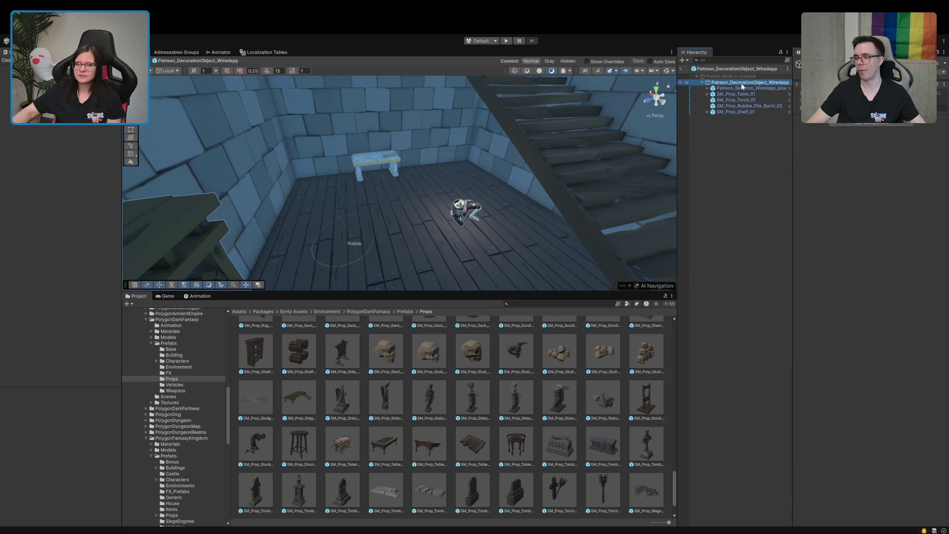
pyautogui.click(682, 69)
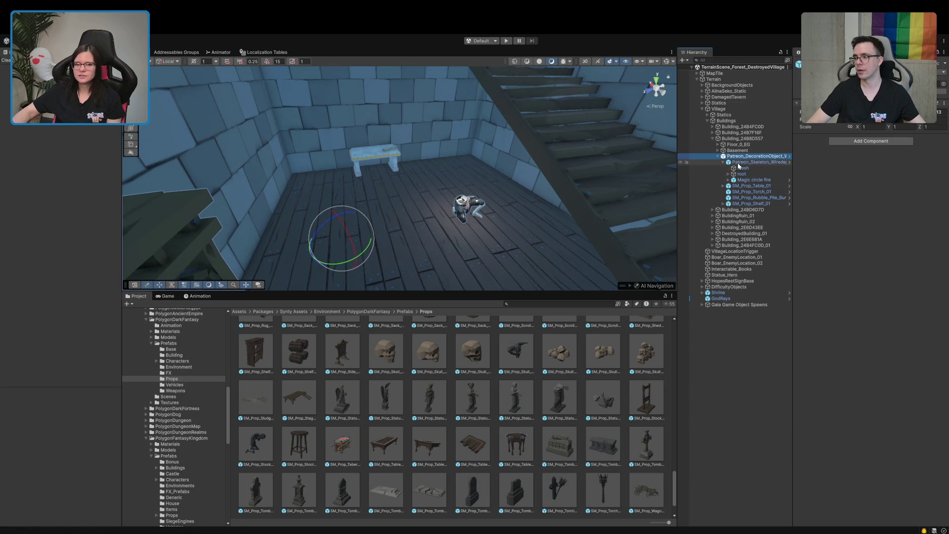
pyautogui.moveTo(359, 256); pyautogui.dragTo(506, 213)
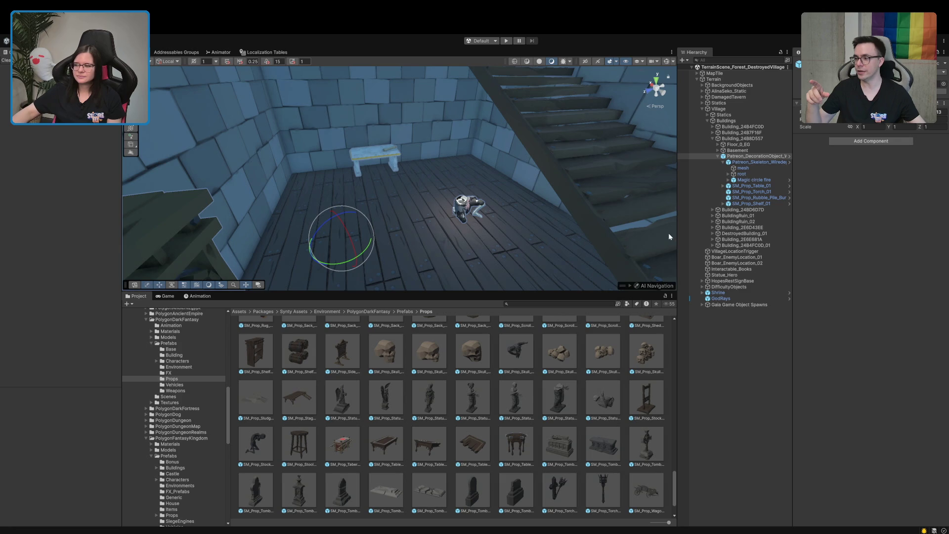
# Select the shelf, then reopen the decoration prefab in context with the skeleton selected
pyautogui.moveTo(568, 225)
pyautogui.mouseDown()
pyautogui.moveTo(436, 246)
pyautogui.moveTo(569, 260)
pyautogui.mouseUp()
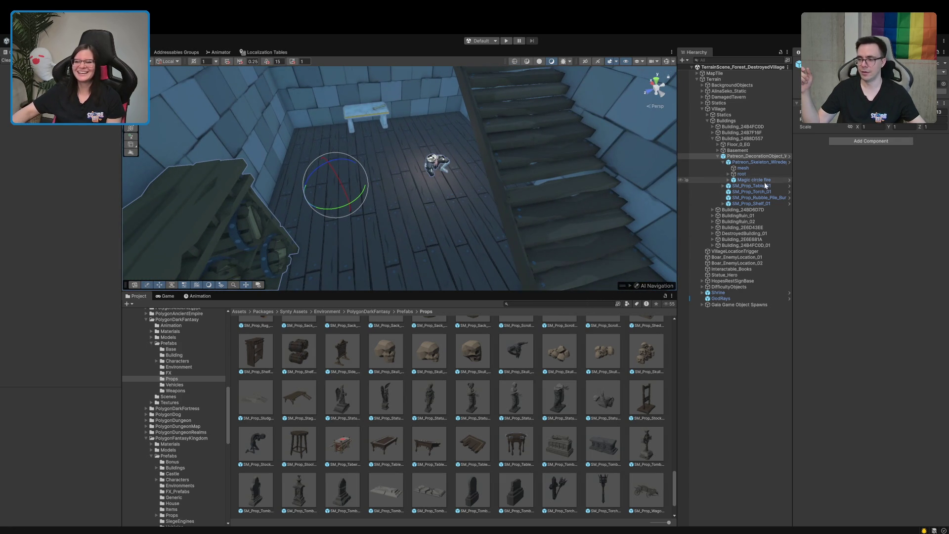
pyautogui.click(752, 205)
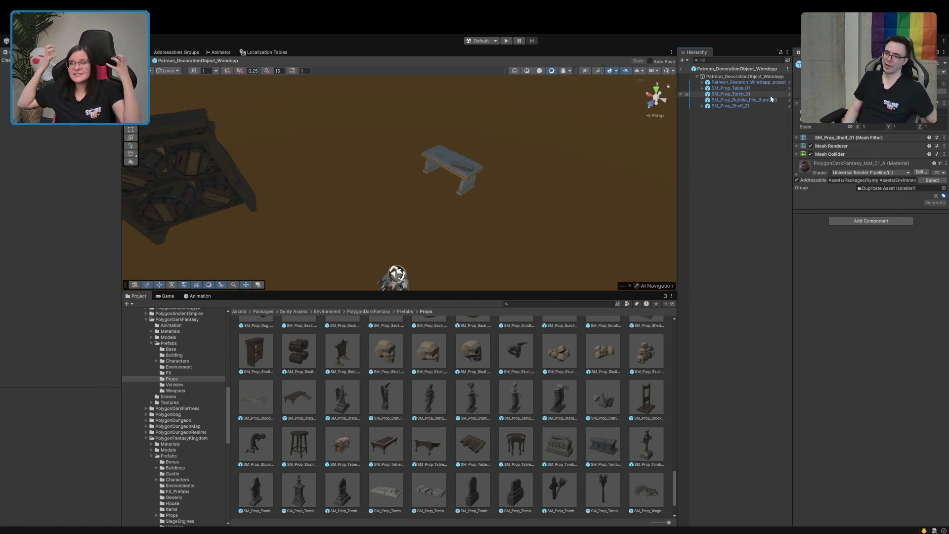
pyautogui.click(680, 70)
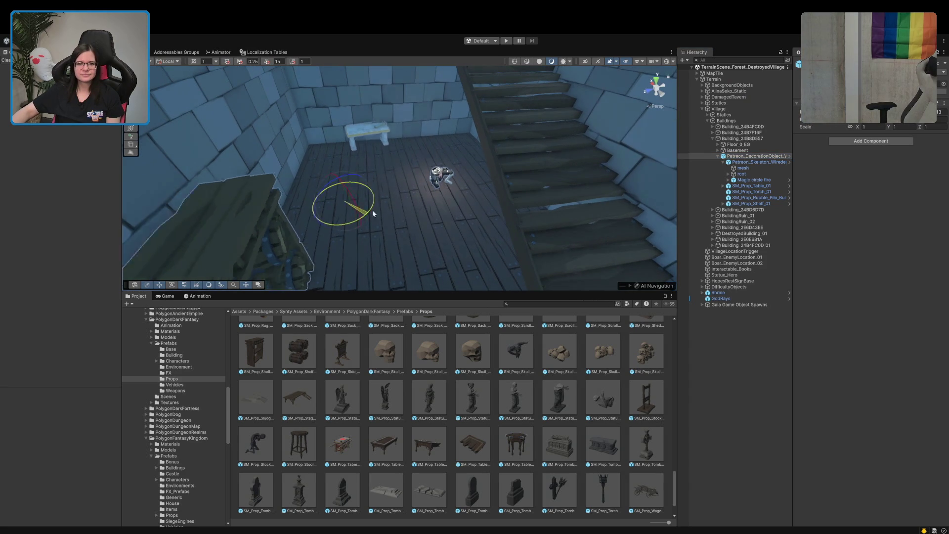
pyautogui.press('w')
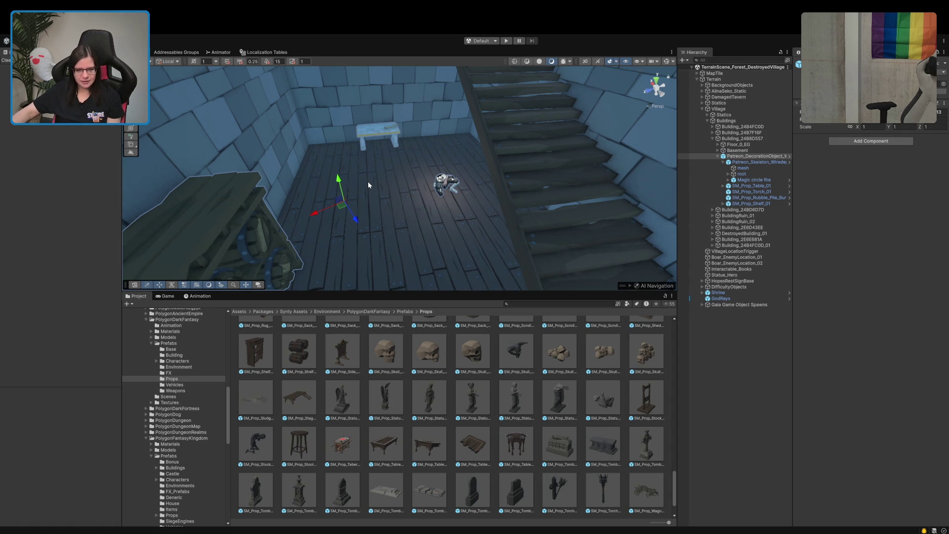
pyautogui.click(788, 156)
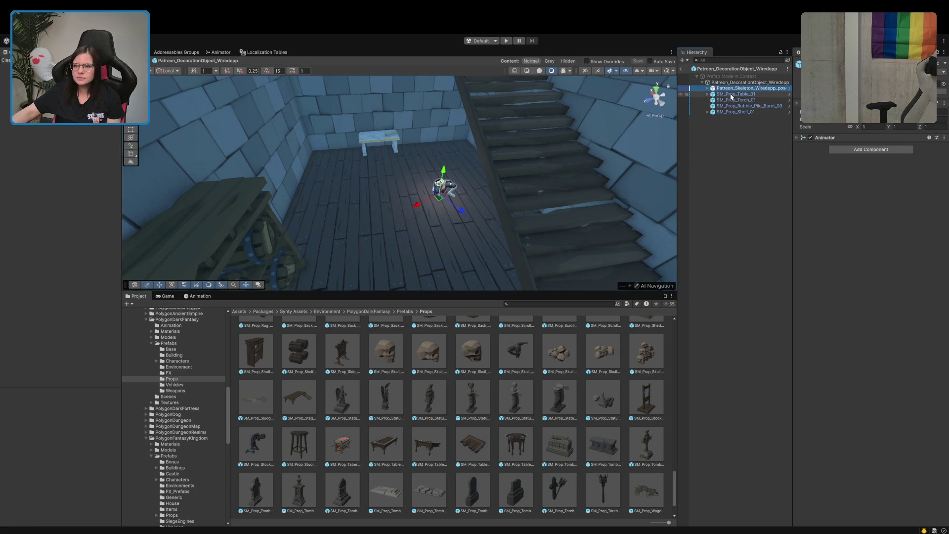
# Preview the Magic circle fire particle effect with Play, Stop and Pause
pyautogui.click(704, 88)
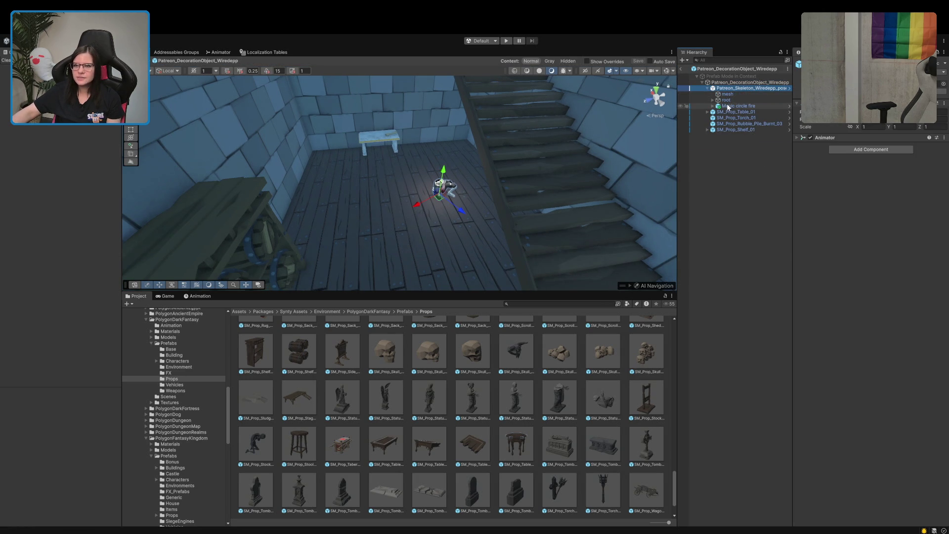
pyautogui.click(727, 106)
pyautogui.click(625, 225)
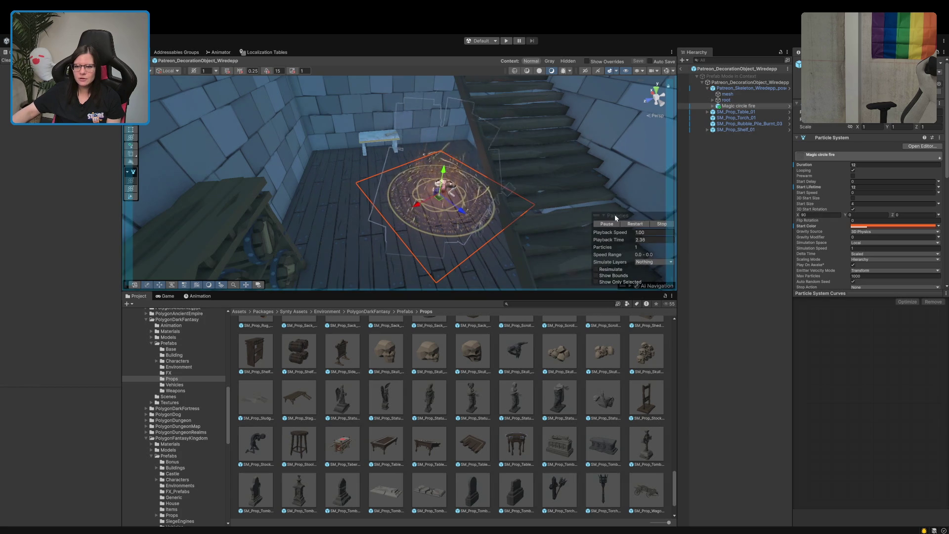
pyautogui.click(657, 227)
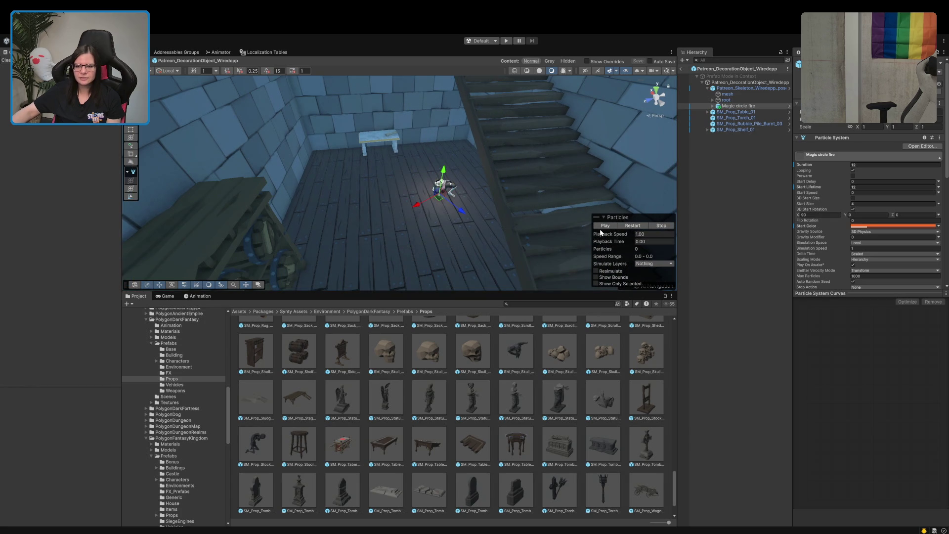
pyautogui.click(604, 226)
pyautogui.click(662, 226)
pyautogui.click(615, 227)
pyautogui.click(615, 227)
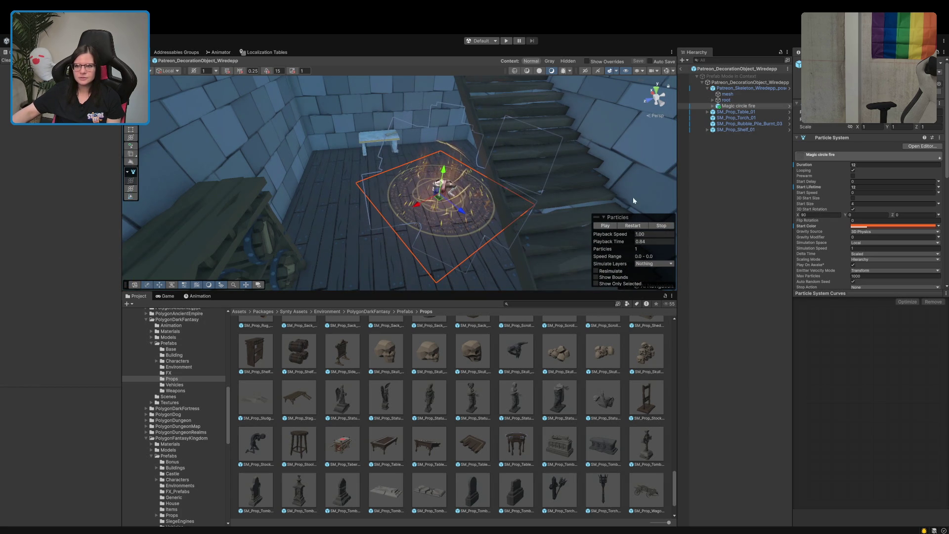
# Turn Patreon_Skeleton and move it with its magic circle across the floor, in front of the table
pyautogui.click(708, 88)
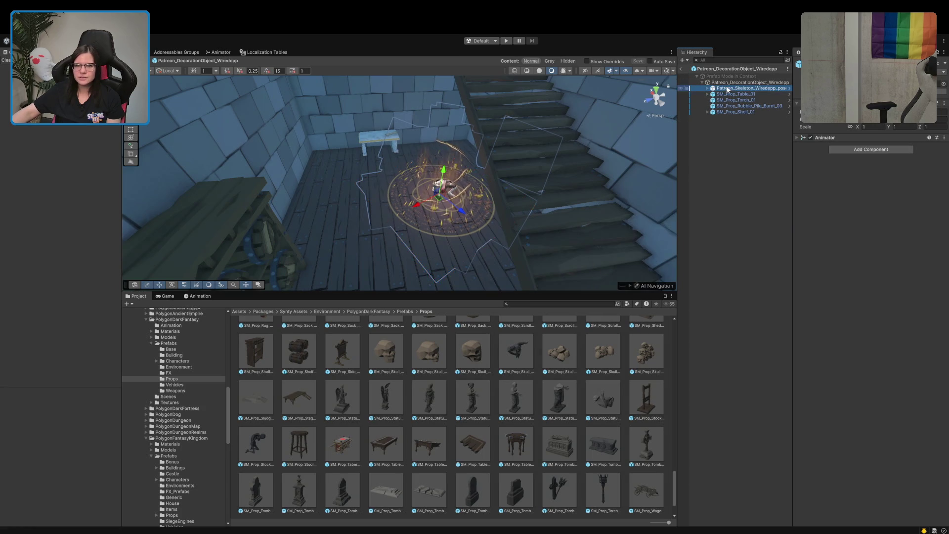
pyautogui.press('e')
pyautogui.moveTo(449, 214); pyautogui.dragTo(367, 230)
pyautogui.press('w')
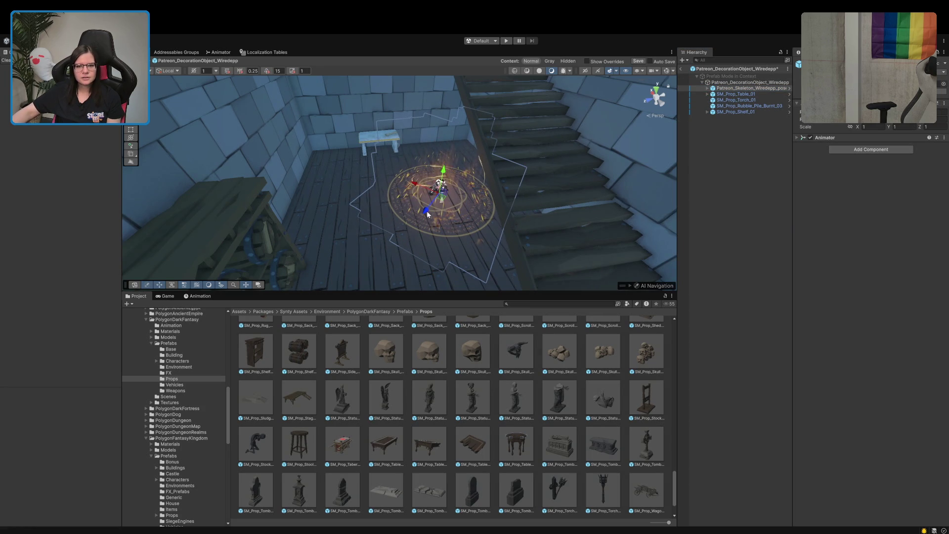
pyautogui.moveTo(423, 213)
pyautogui.mouseDown()
pyautogui.moveTo(388, 210)
pyautogui.moveTo(334, 184)
pyautogui.mouseUp()
pyautogui.press('e')
pyautogui.moveTo(340, 223); pyautogui.dragTo(420, 206)
pyautogui.press('w')
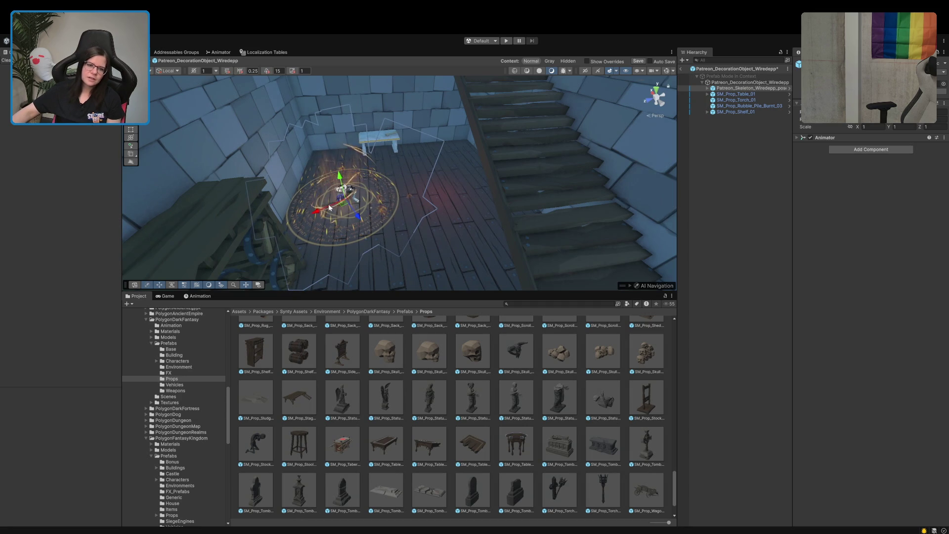
pyautogui.moveTo(332, 206)
pyautogui.mouseDown()
pyautogui.moveTo(387, 210)
pyautogui.moveTo(332, 190)
pyautogui.moveTo(376, 192)
pyautogui.mouseUp()
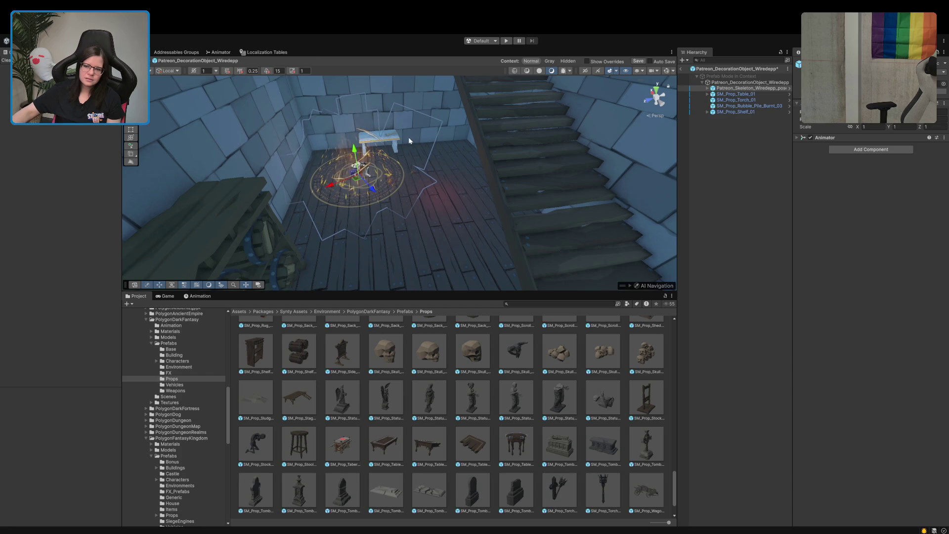
# Slide SM_Prop_Table_01 right and toward the camera, away from the magic circle
pyautogui.click(743, 95)
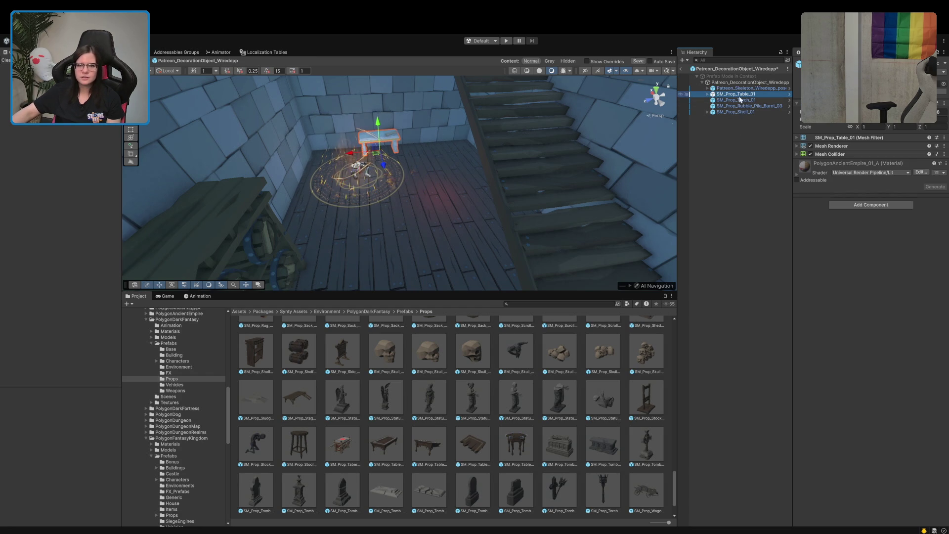
pyautogui.moveTo(350, 156); pyautogui.dragTo(410, 150)
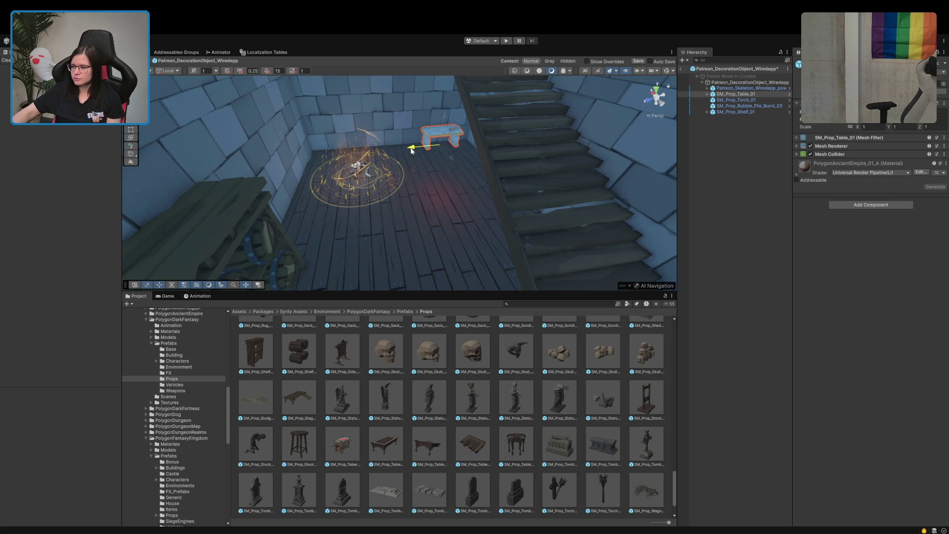
pyautogui.moveTo(446, 154); pyautogui.dragTo(520, 238)
pyautogui.click(739, 112)
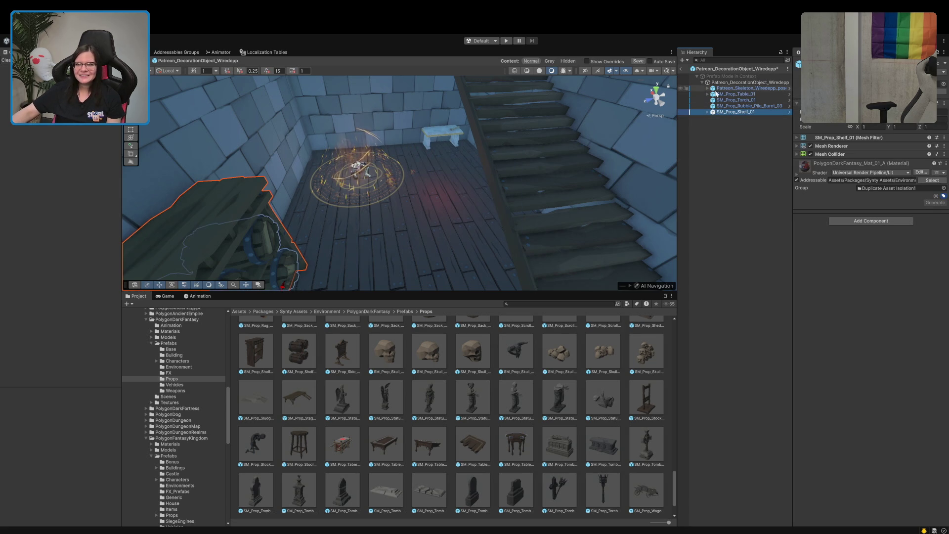
pyautogui.click(735, 94)
pyautogui.moveTo(449, 157)
pyautogui.mouseDown()
pyautogui.moveTo(529, 262)
pyautogui.moveTo(451, 288)
pyautogui.moveTo(510, 284)
pyautogui.moveTo(546, 308)
pyautogui.moveTo(531, 360)
pyautogui.mouseUp()
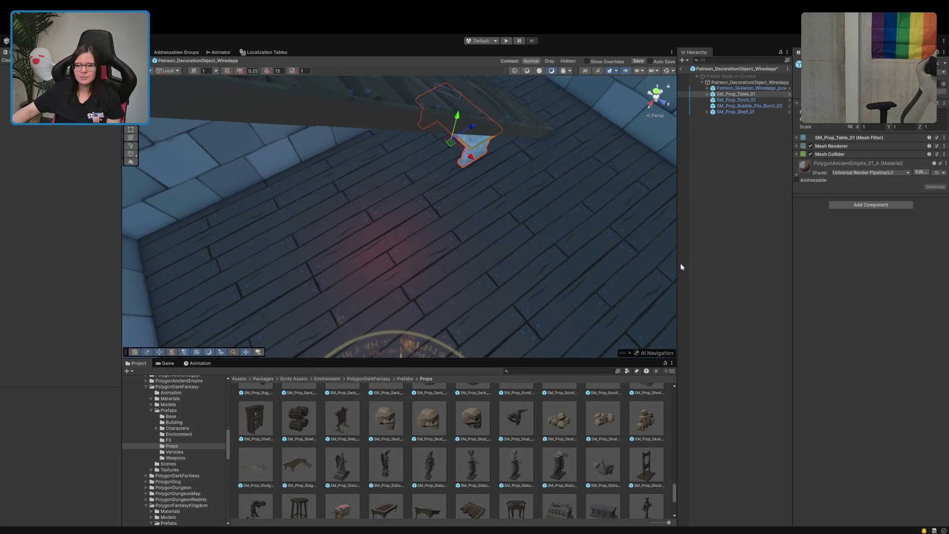
pyautogui.moveTo(678, 267); pyautogui.dragTo(727, 267)
# Move the table back toward the wall and push the rubble pile into the corner
pyautogui.moveTo(519, 292)
pyautogui.mouseDown()
pyautogui.moveTo(502, 244)
pyautogui.moveTo(475, 313)
pyautogui.moveTo(483, 276)
pyautogui.mouseUp()
pyautogui.moveTo(401, 212)
pyautogui.mouseDown()
pyautogui.moveTo(531, 232)
pyautogui.moveTo(529, 195)
pyautogui.moveTo(545, 178)
pyautogui.mouseUp()
pyautogui.hotkey('ctrl', 'z')
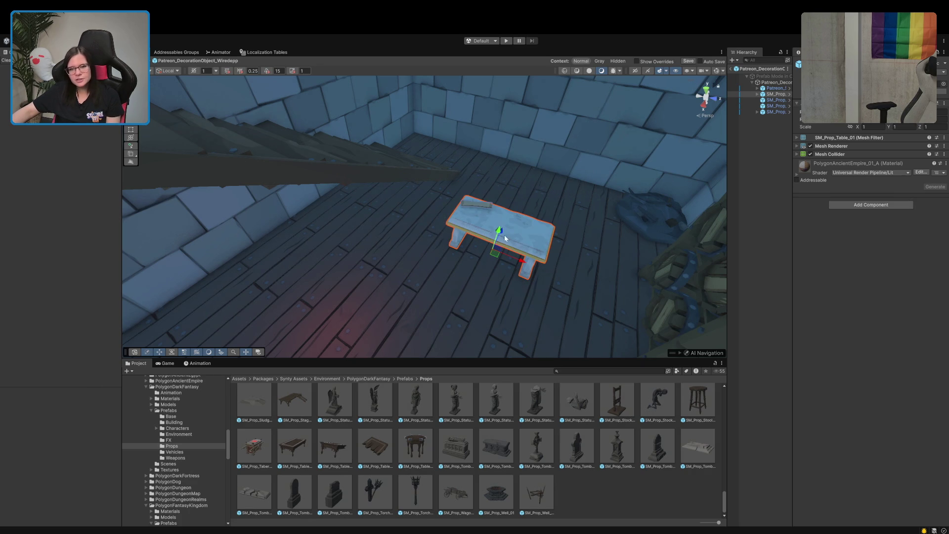
pyautogui.moveTo(502, 233)
pyautogui.mouseDown()
pyautogui.moveTo(524, 188)
pyautogui.moveTo(556, 170)
pyautogui.moveTo(600, 197)
pyautogui.moveTo(628, 199)
pyautogui.moveTo(336, 307)
pyautogui.moveTo(244, 299)
pyautogui.moveTo(122, 323)
pyautogui.moveTo(345, 212)
pyautogui.mouseUp()
pyautogui.click(655, 213)
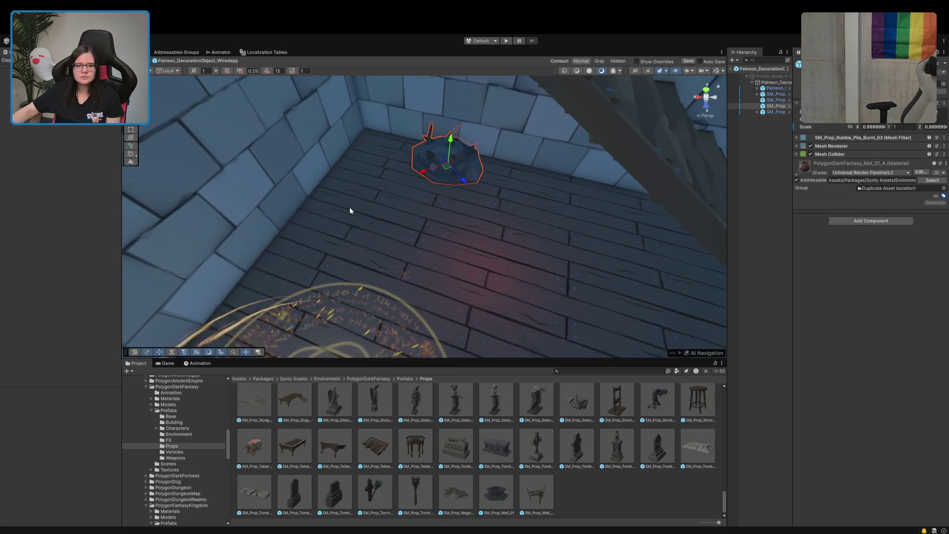
pyautogui.moveTo(438, 170)
pyautogui.mouseDown()
pyautogui.moveTo(414, 174)
pyautogui.moveTo(282, 249)
pyautogui.moveTo(301, 240)
pyautogui.moveTo(325, 276)
pyautogui.moveTo(299, 258)
pyautogui.moveTo(771, 234)
pyautogui.mouseUp()
# Pull the shelf out from the wall beneath the staircase toward the camera
pyautogui.click(447, 220)
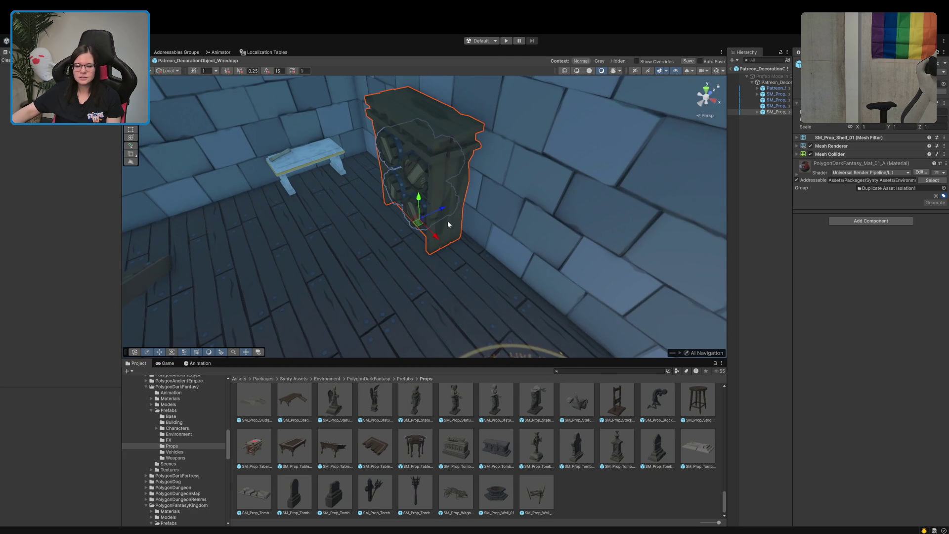
pyautogui.press('e')
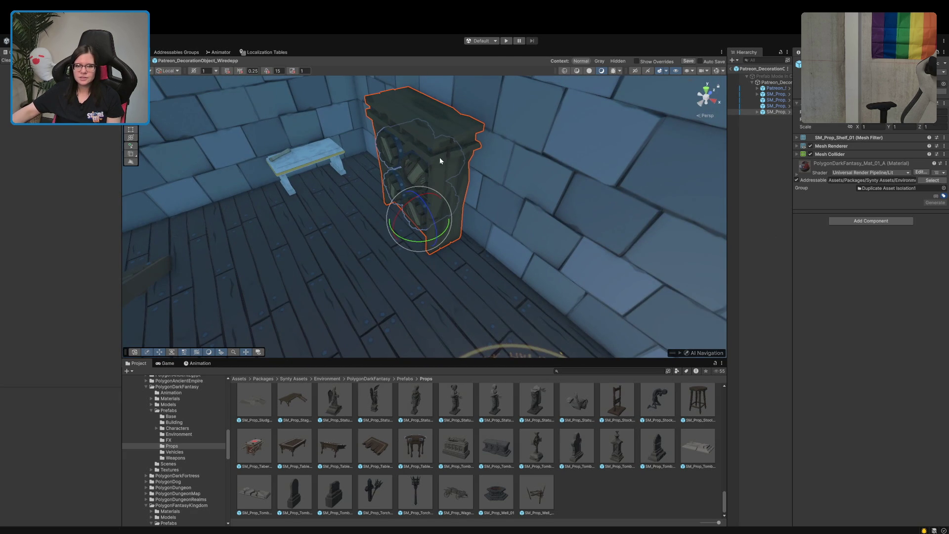
pyautogui.click(766, 165)
pyautogui.click(767, 113)
pyautogui.press('w')
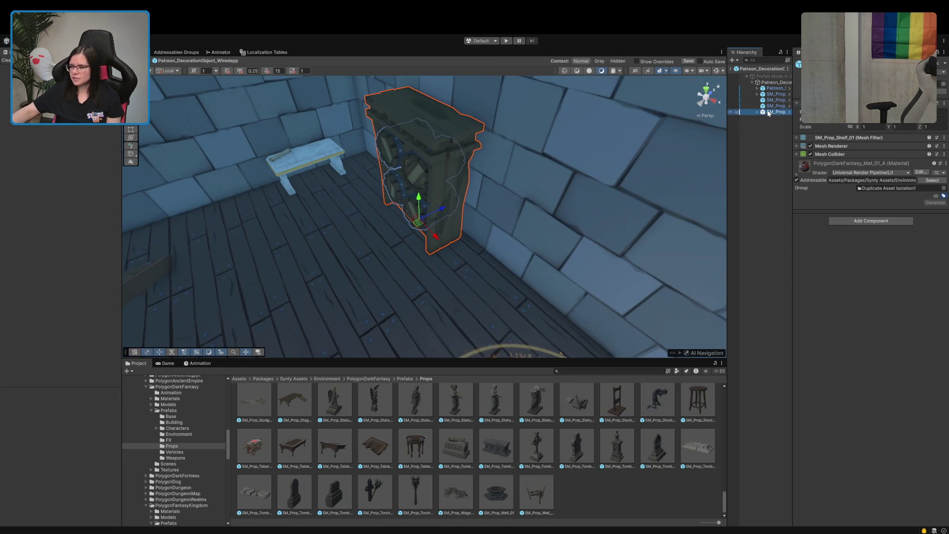
pyautogui.moveTo(629, 164)
pyautogui.mouseDown()
pyautogui.moveTo(352, 229)
pyautogui.moveTo(570, 258)
pyautogui.mouseUp()
pyautogui.moveTo(679, 301)
pyautogui.mouseDown()
pyautogui.moveTo(339, 225)
pyautogui.moveTo(317, 159)
pyautogui.moveTo(327, 152)
pyautogui.mouseUp()
pyautogui.moveTo(499, 293)
pyautogui.mouseDown()
pyautogui.moveTo(506, 301)
pyautogui.moveTo(395, 299)
pyautogui.moveTo(220, 333)
pyautogui.mouseUp()
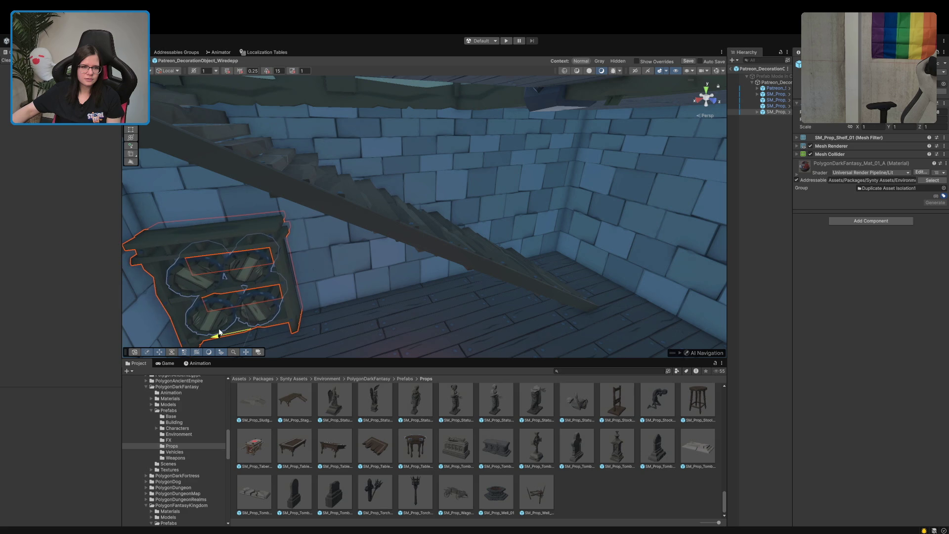
# Turn the shelf slightly about its vertical axis
pyautogui.press('f')
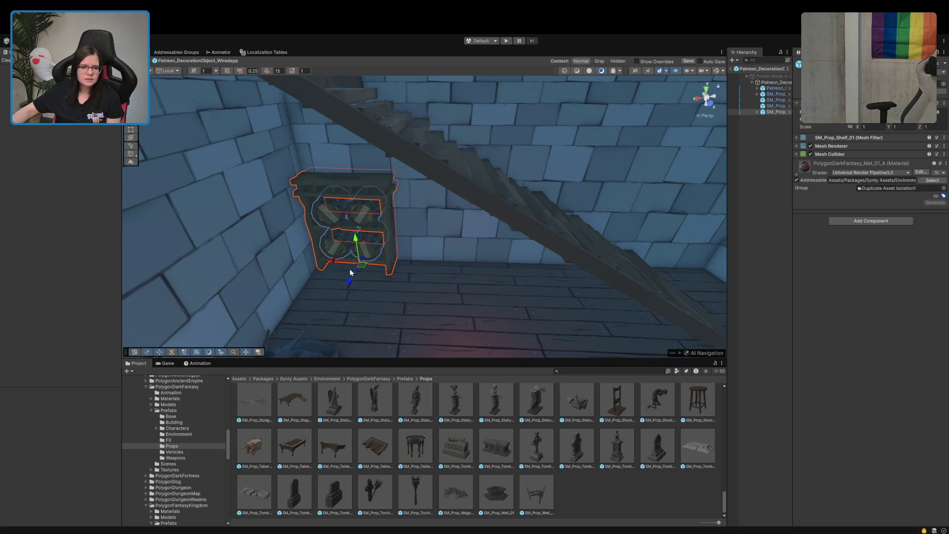
pyautogui.press('e')
pyautogui.moveTo(352, 290); pyautogui.dragTo(357, 290)
pyautogui.moveTo(432, 289)
pyautogui.mouseDown()
pyautogui.moveTo(656, 309)
pyautogui.moveTo(573, 228)
pyautogui.moveTo(635, 237)
pyautogui.moveTo(550, 276)
pyautogui.moveTo(572, 288)
pyautogui.mouseUp()
pyautogui.click(540, 239)
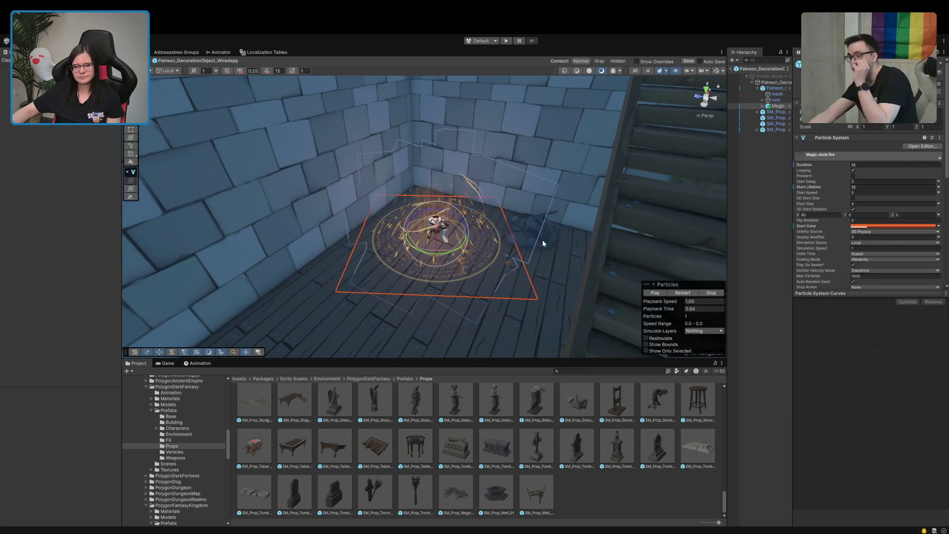
# Move SM_Prop_Rubble_Pile_Burnt_03 across the floor to the foot of the staircase
pyautogui.click(526, 241)
pyautogui.press('w')
pyautogui.moveTo(517, 237)
pyautogui.mouseDown()
pyautogui.moveTo(282, 290)
pyautogui.moveTo(321, 297)
pyautogui.moveTo(227, 310)
pyautogui.moveTo(331, 309)
pyautogui.mouseUp()
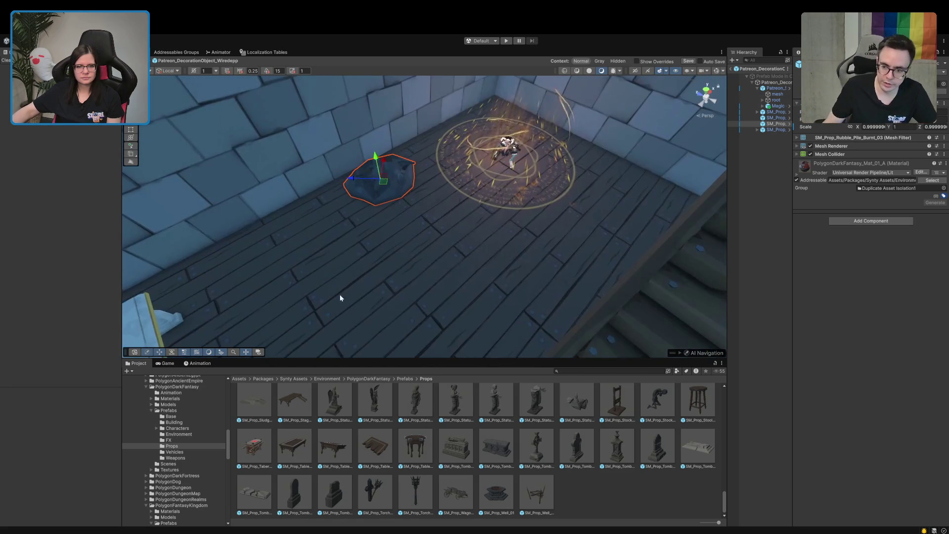
pyautogui.moveTo(387, 162)
pyautogui.mouseDown()
pyautogui.moveTo(373, 260)
pyautogui.moveTo(406, 301)
pyautogui.mouseUp()
pyautogui.moveTo(528, 234)
pyautogui.mouseDown()
pyautogui.moveTo(447, 197)
pyautogui.moveTo(440, 218)
pyautogui.mouseUp()
pyautogui.moveTo(434, 171)
pyautogui.mouseDown()
pyautogui.moveTo(429, 228)
pyautogui.moveTo(414, 234)
pyautogui.mouseUp()
pyautogui.moveTo(479, 235)
pyautogui.mouseDown()
pyautogui.moveTo(608, 196)
pyautogui.moveTo(555, 163)
pyautogui.moveTo(645, 170)
pyautogui.mouseUp()
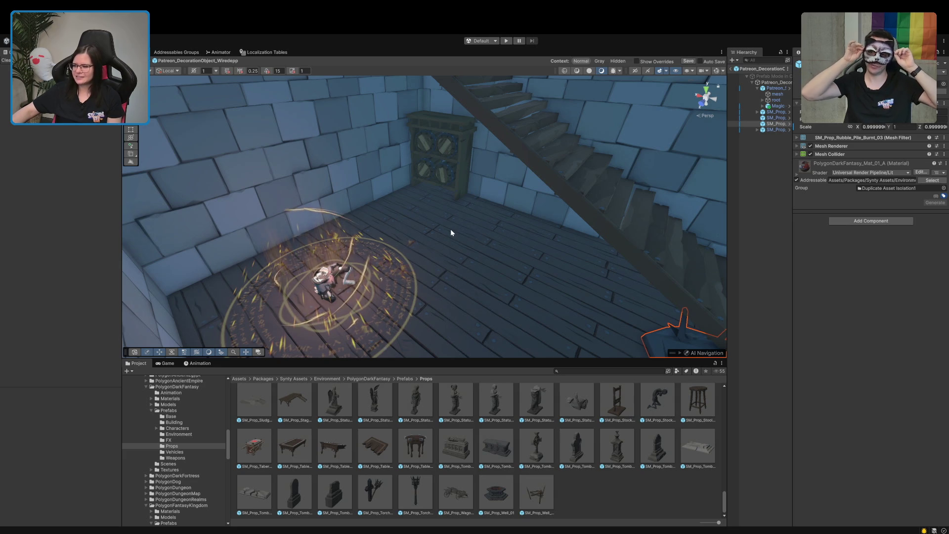
pyautogui.moveTo(450, 230)
pyautogui.mouseDown()
pyautogui.moveTo(490, 237)
pyautogui.moveTo(530, 268)
pyautogui.mouseUp()
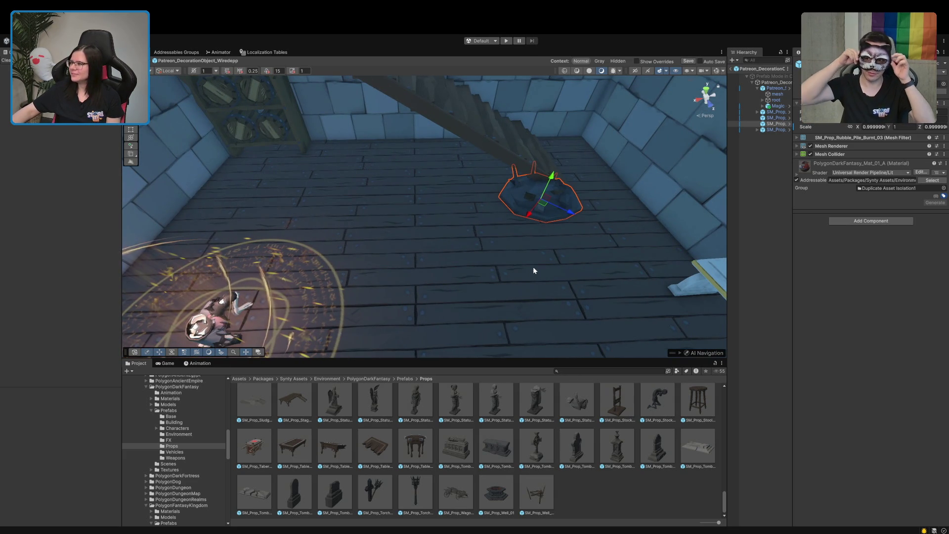
# Deselect, reframe the view with the magic circle centred, and select the skeleton
pyautogui.hotkey('shift', 'd')
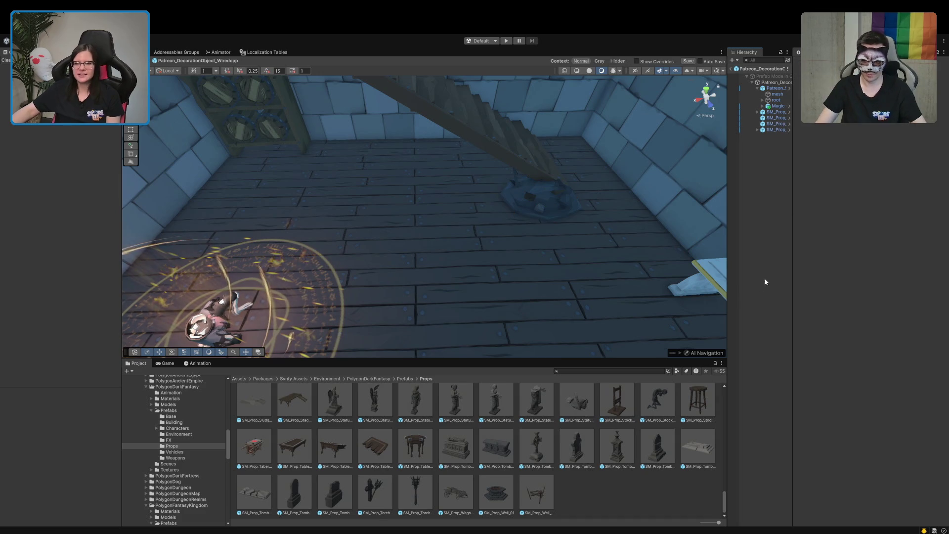
pyautogui.moveTo(515, 194); pyautogui.dragTo(460, 217)
pyautogui.moveTo(376, 223)
pyautogui.mouseDown()
pyautogui.moveTo(418, 231)
pyautogui.moveTo(483, 198)
pyautogui.moveTo(460, 195)
pyautogui.moveTo(546, 208)
pyautogui.moveTo(251, 225)
pyautogui.moveTo(536, 191)
pyautogui.moveTo(404, 217)
pyautogui.moveTo(561, 198)
pyautogui.moveTo(456, 180)
pyautogui.mouseUp()
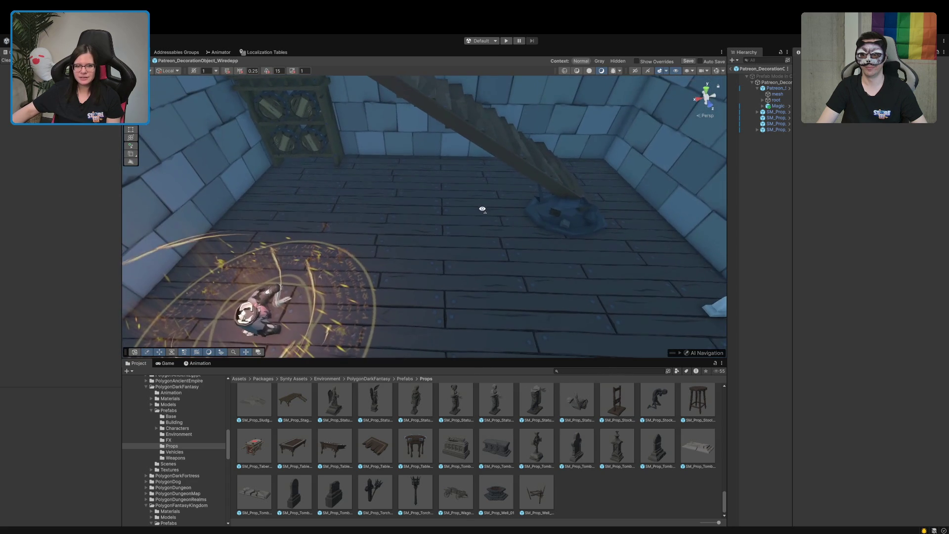
pyautogui.moveTo(460, 230); pyautogui.dragTo(482, 229)
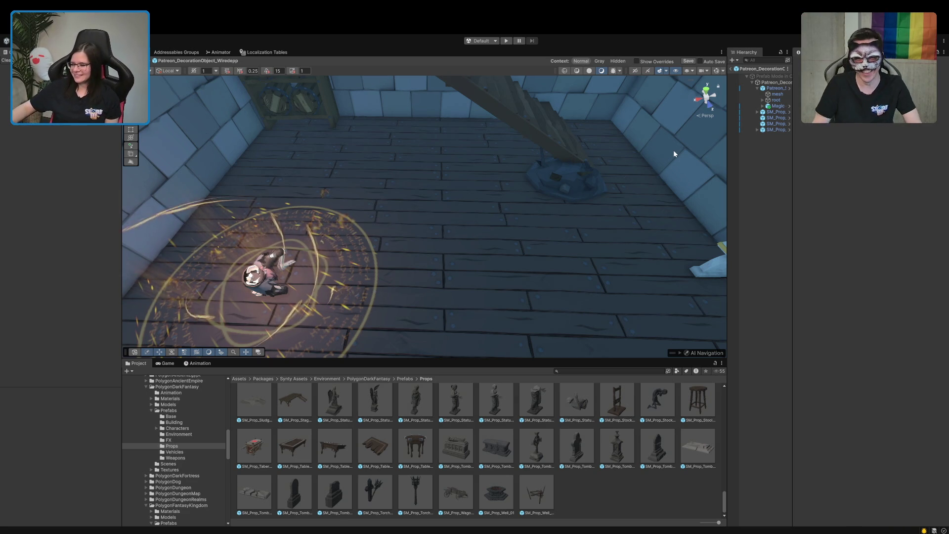
pyautogui.moveTo(437, 289); pyautogui.dragTo(369, 296)
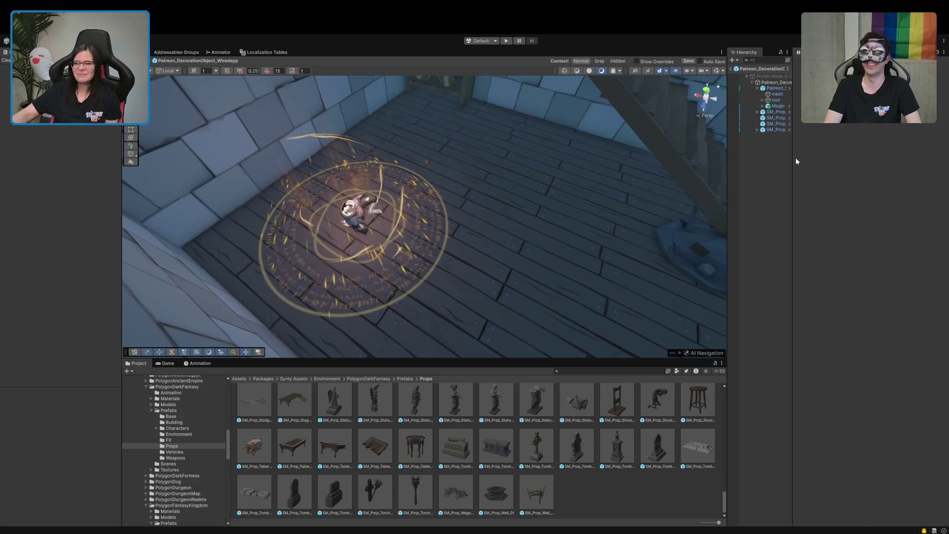
pyautogui.moveTo(793, 158); pyautogui.dragTo(806, 158)
pyautogui.click(761, 88)
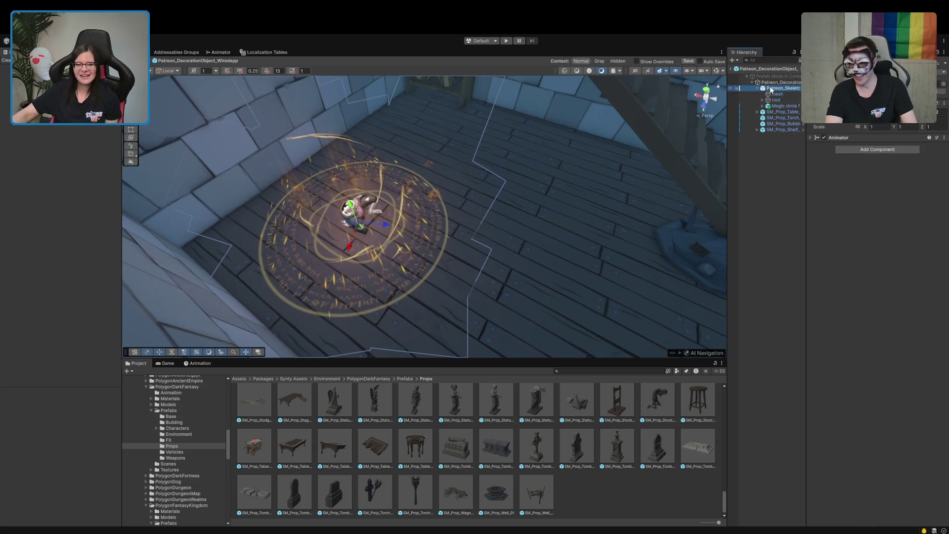
pyautogui.click(393, 225)
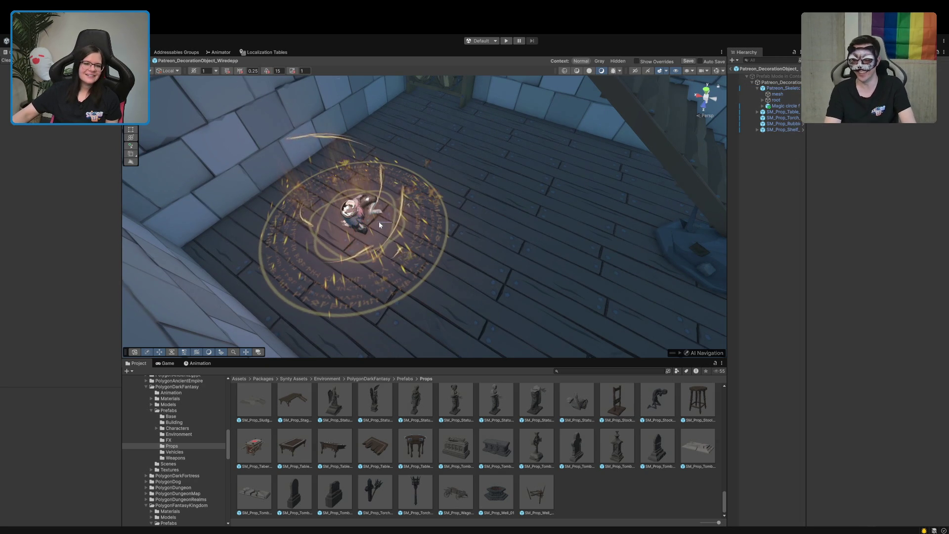
pyautogui.click(784, 88)
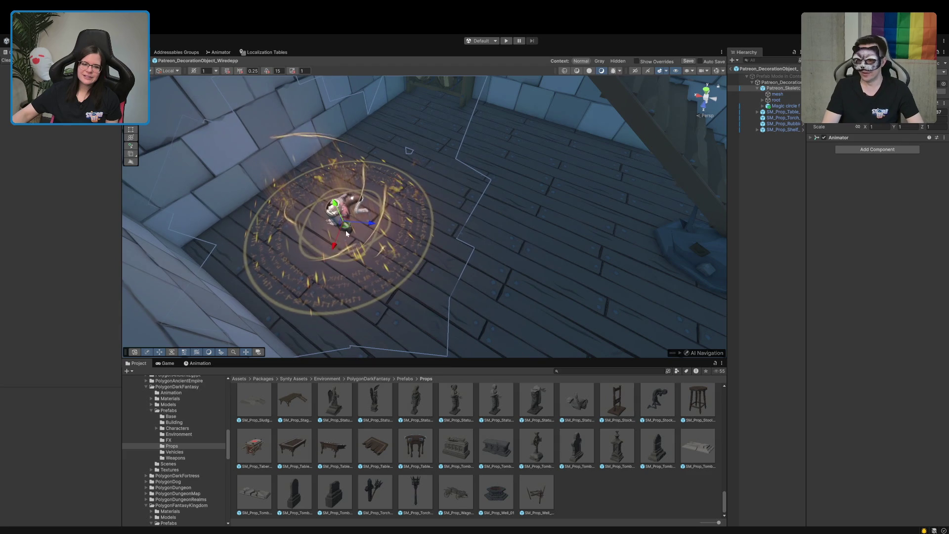
pyautogui.moveTo(372, 225)
pyautogui.mouseDown()
pyautogui.moveTo(440, 273)
pyautogui.moveTo(506, 195)
pyautogui.moveTo(458, 175)
pyautogui.moveTo(435, 178)
pyautogui.moveTo(549, 218)
pyautogui.moveTo(519, 206)
pyautogui.mouseUp()
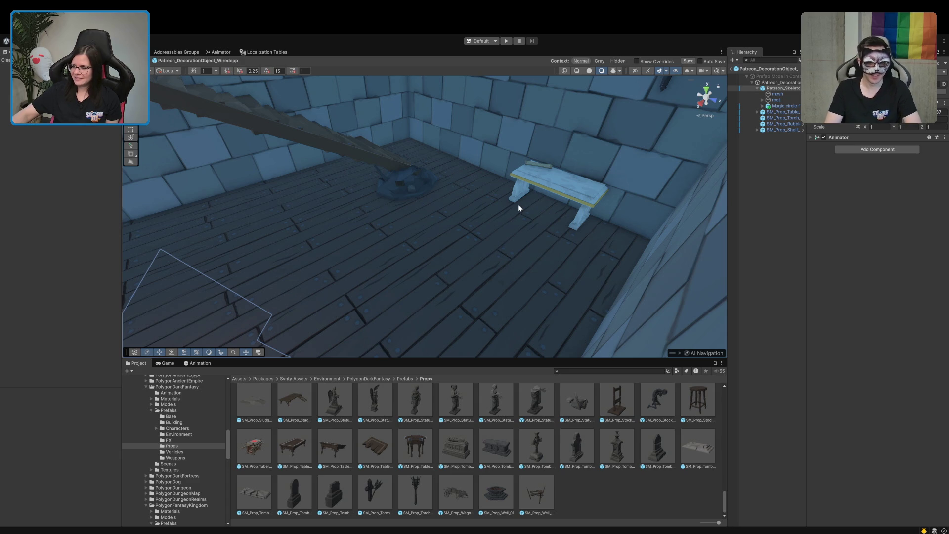
pyautogui.moveTo(450, 212)
pyautogui.mouseDown()
pyautogui.moveTo(321, 214)
pyautogui.moveTo(333, 228)
pyautogui.moveTo(321, 186)
pyautogui.mouseUp()
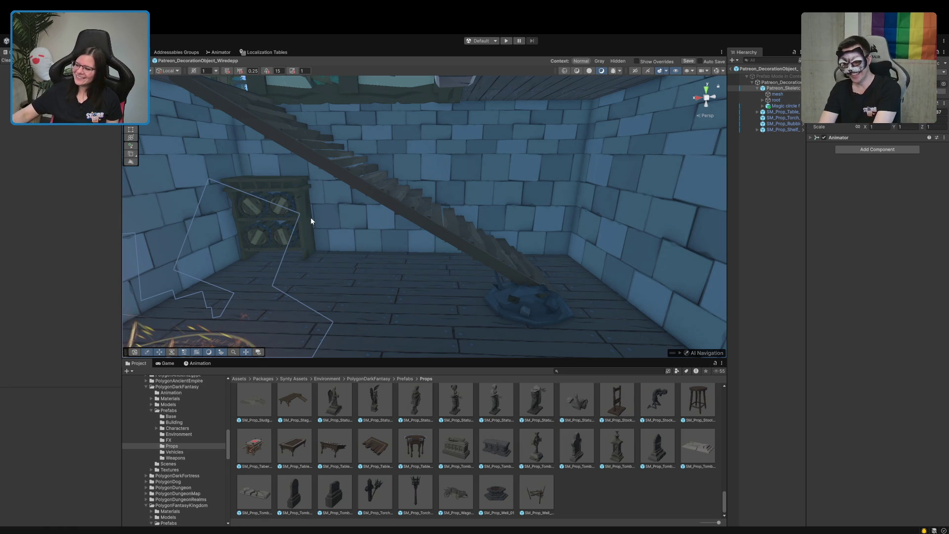
pyautogui.moveTo(444, 286)
pyautogui.mouseDown()
pyautogui.moveTo(504, 306)
pyautogui.moveTo(346, 339)
pyautogui.moveTo(368, 331)
pyautogui.mouseUp()
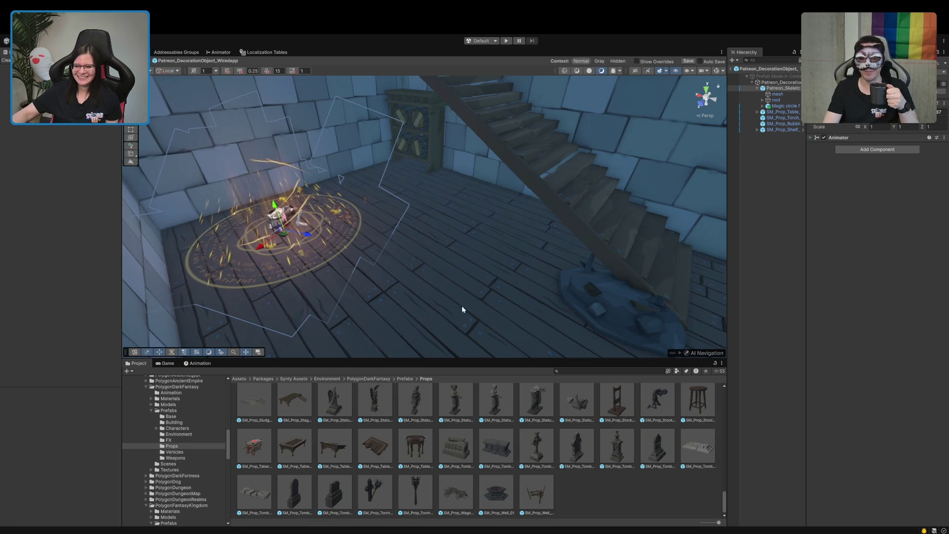
pyautogui.click(758, 303)
pyautogui.moveTo(455, 264)
pyautogui.mouseDown()
pyautogui.moveTo(409, 237)
pyautogui.moveTo(462, 254)
pyautogui.mouseUp()
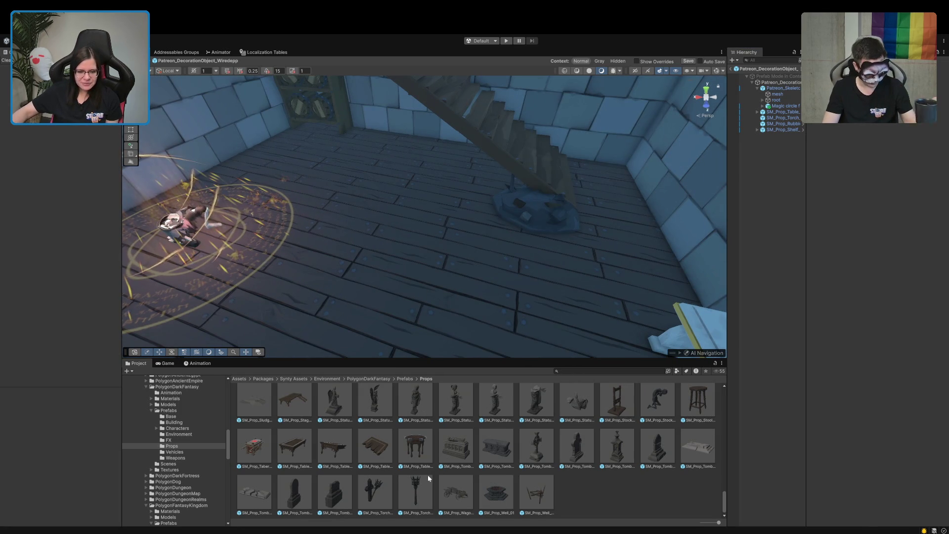
# Place the SM_Prop_Rug_Stairs_01 prefab on the staircase, then delete it again
pyautogui.scroll(3, 427, 474)
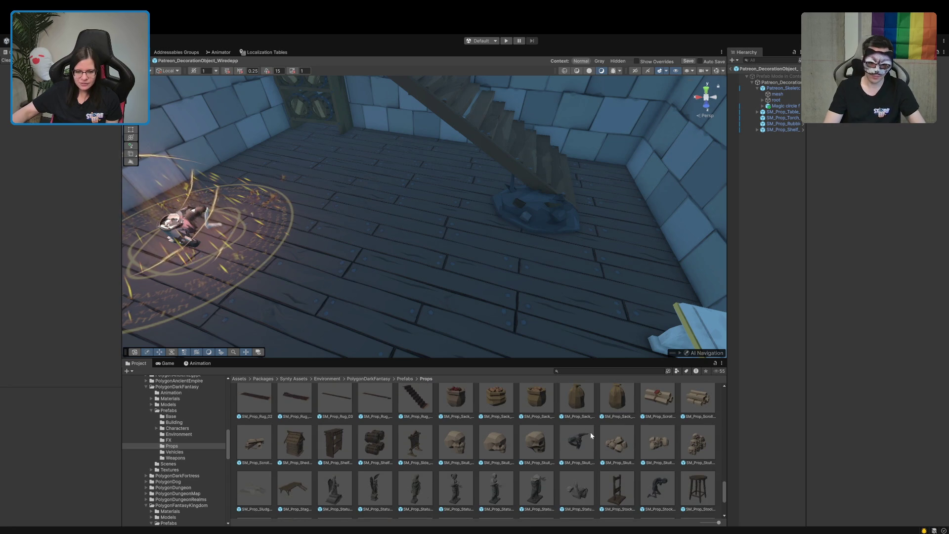
pyautogui.scroll(2, 427, 475)
pyautogui.click(414, 442)
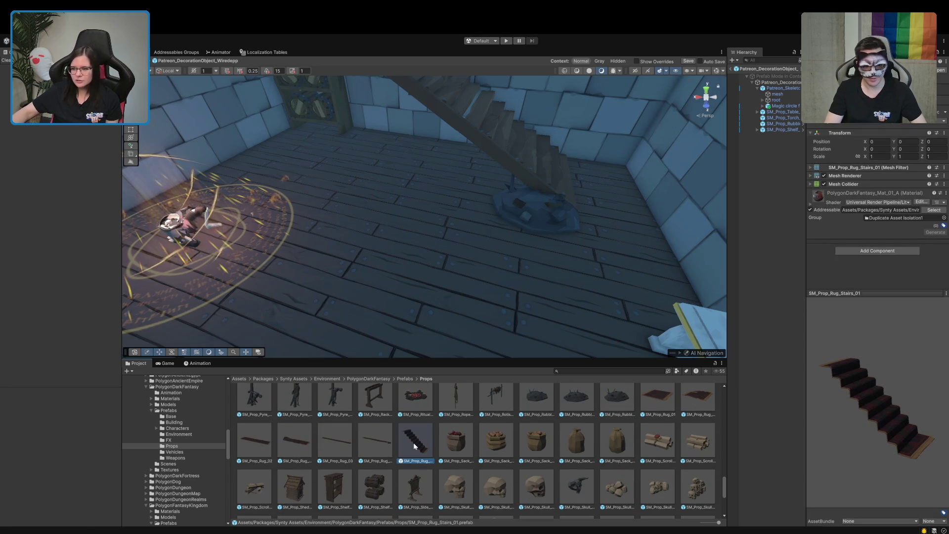
pyautogui.moveTo(509, 277); pyautogui.dragTo(505, 223)
pyautogui.moveTo(408, 440)
pyautogui.mouseDown()
pyautogui.moveTo(430, 203)
pyautogui.moveTo(389, 203)
pyautogui.moveTo(401, 200)
pyautogui.mouseUp()
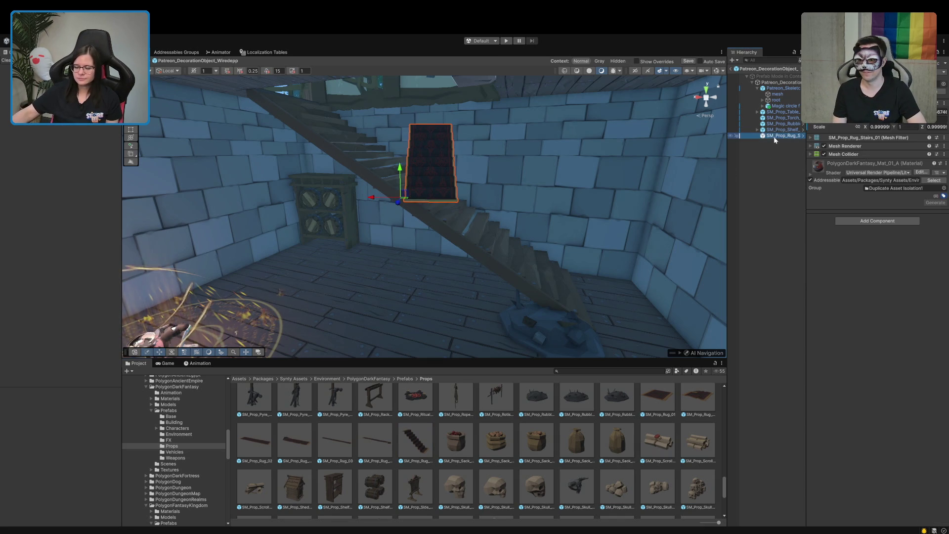
pyautogui.press('Delete')
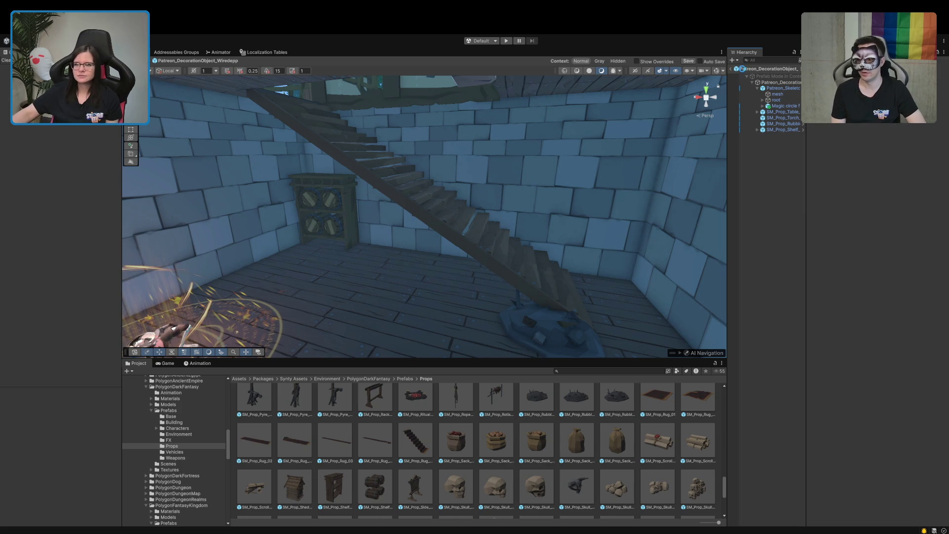
# Return to the scene, select all BaseFloor_Wood pieces and ping their Wood_FloorBoards_01 material
pyautogui.click(731, 68)
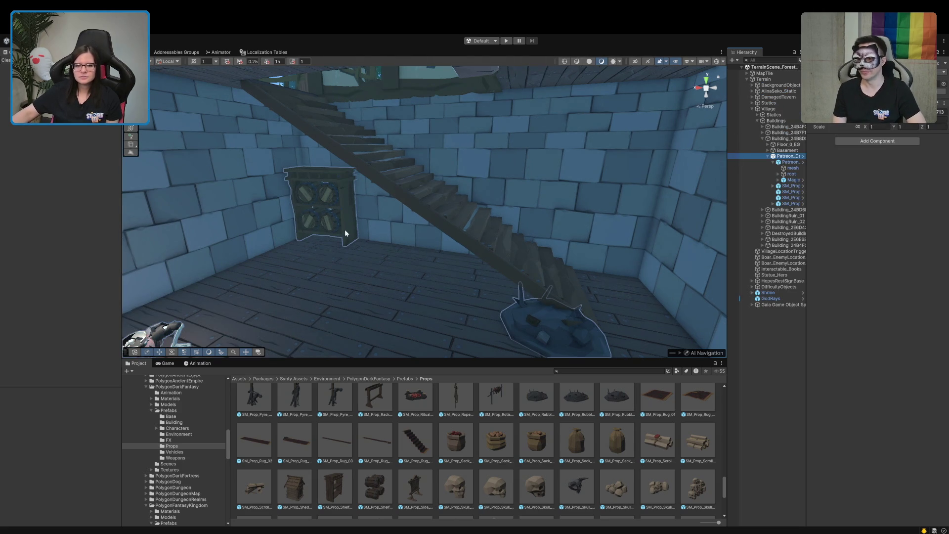
pyautogui.click(369, 299)
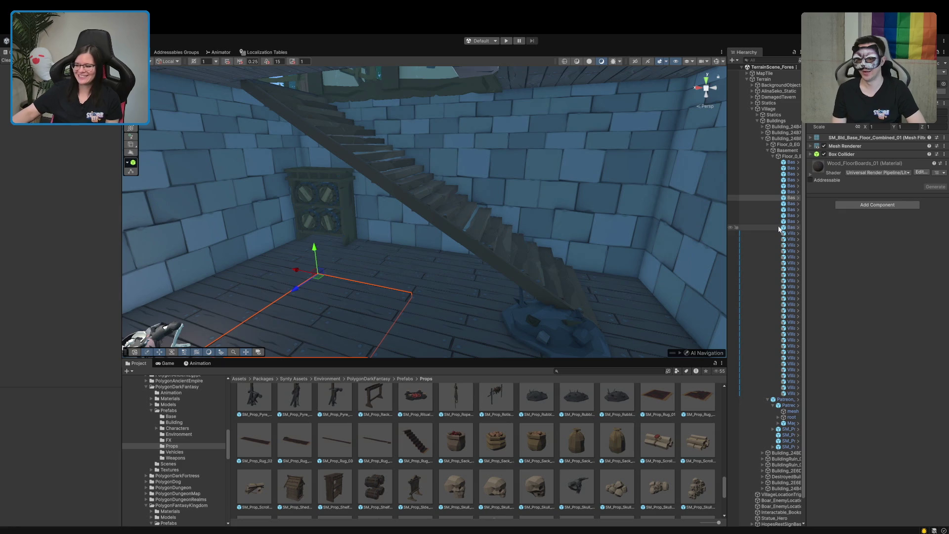
pyautogui.moveTo(728, 239); pyautogui.dragTo(682, 239)
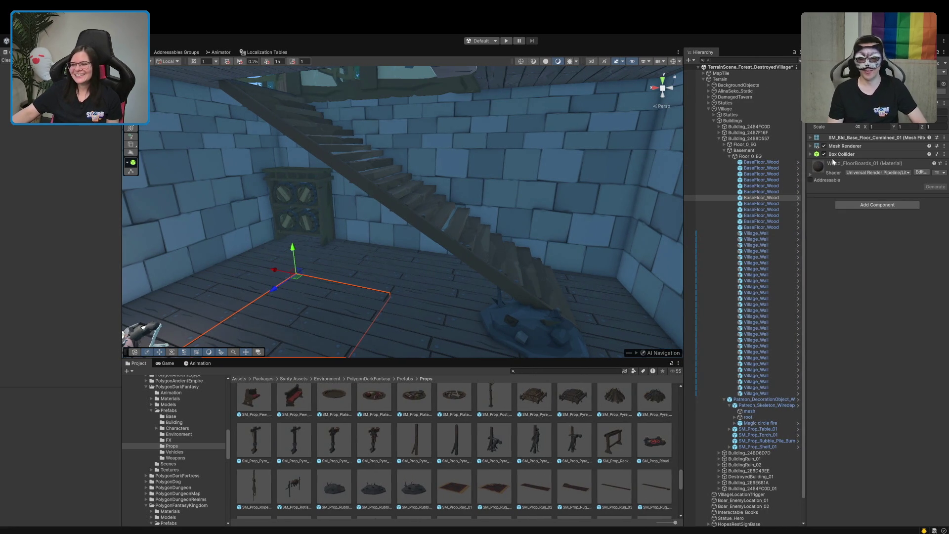
pyautogui.click(847, 147)
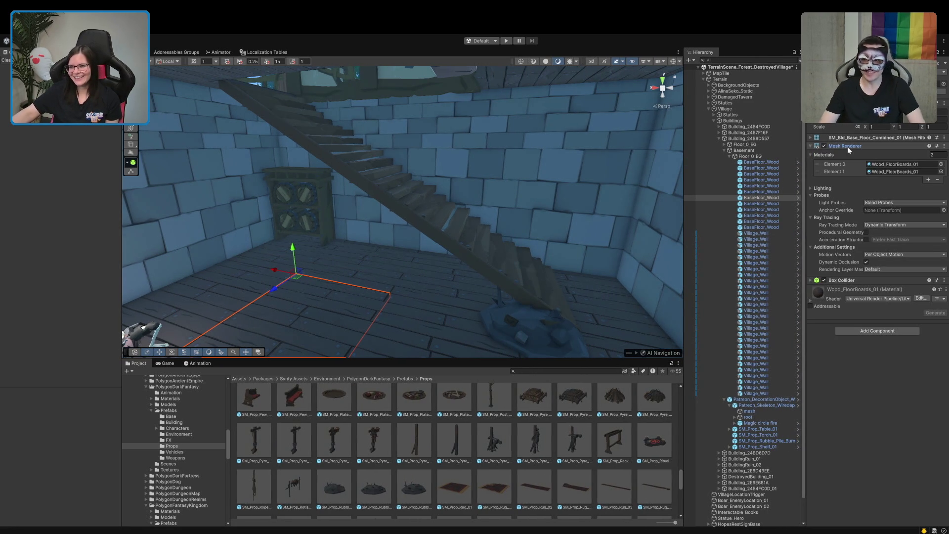
pyautogui.click(761, 162)
pyautogui.keyDown('shift'); pyautogui.click(769, 227); pyautogui.keyUp('shift')
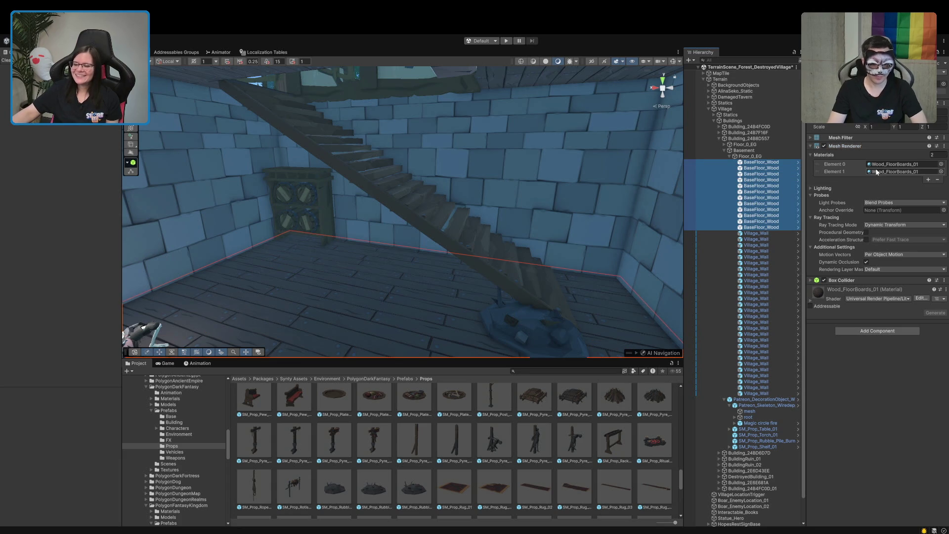
pyautogui.click(894, 164)
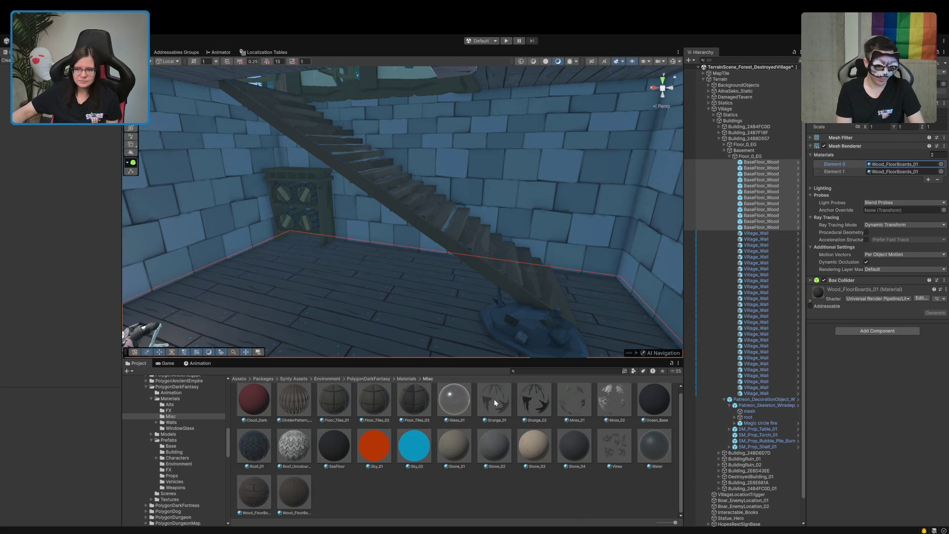
# Add Grunge_01 as a second floor material, try reordering it with the wood, then undo
pyautogui.scroll(1, 494, 399)
pyautogui.moveTo(810, 231)
pyautogui.mouseDown()
pyautogui.moveTo(889, 164)
pyautogui.moveTo(890, 174)
pyautogui.mouseUp()
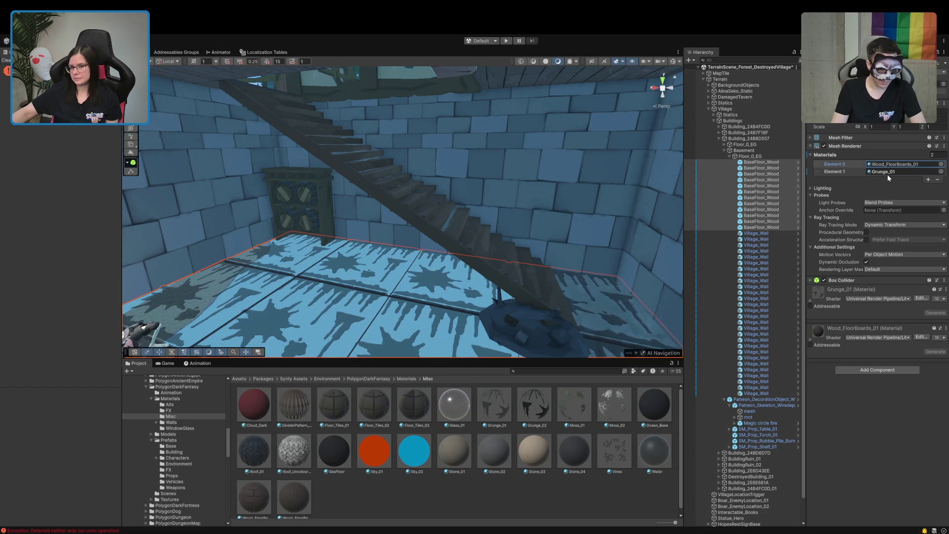
pyautogui.moveTo(316, 292); pyautogui.dragTo(318, 324)
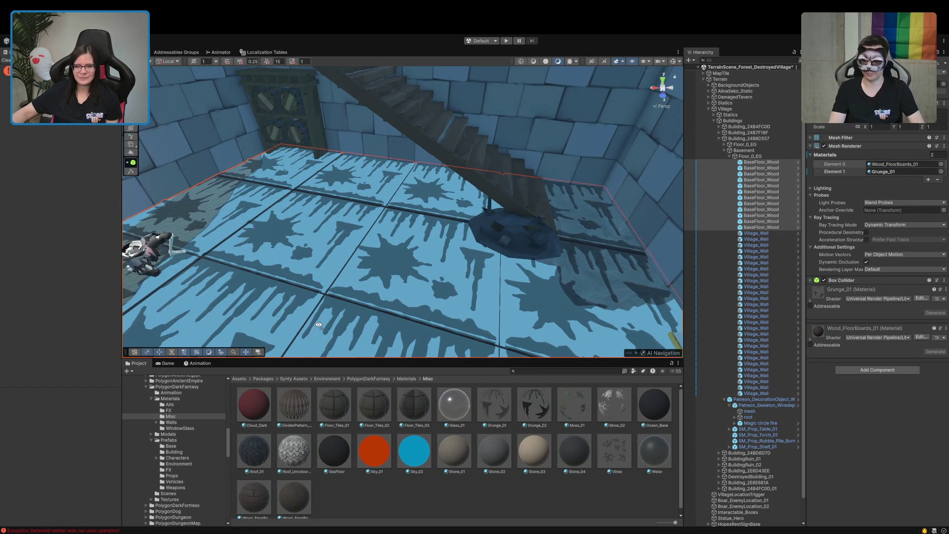
pyautogui.moveTo(834, 172); pyautogui.dragTo(833, 174)
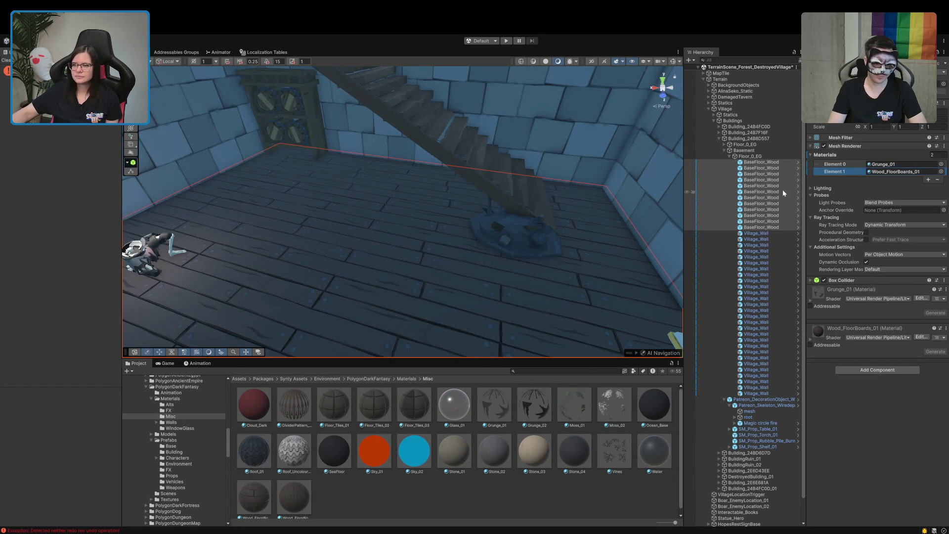
pyautogui.moveTo(538, 248)
pyautogui.mouseDown()
pyautogui.moveTo(333, 297)
pyautogui.moveTo(547, 259)
pyautogui.mouseUp()
pyautogui.moveTo(832, 164); pyautogui.dragTo(831, 175)
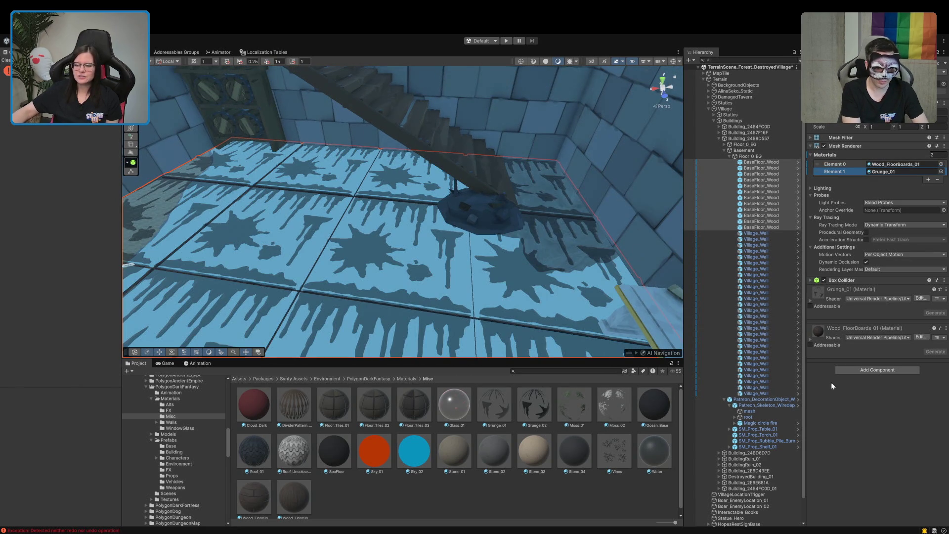
pyautogui.click(635, 484)
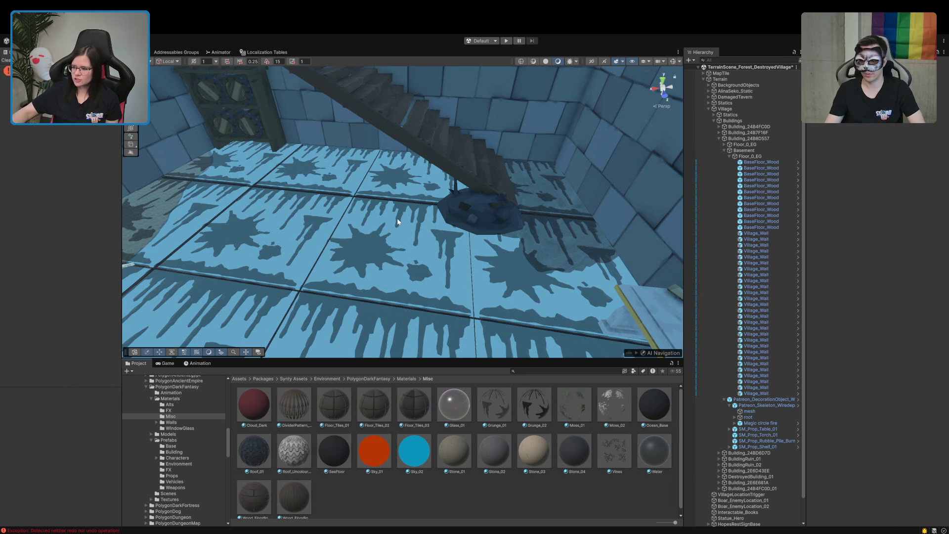
pyautogui.moveTo(400, 230); pyautogui.dragTo(275, 233)
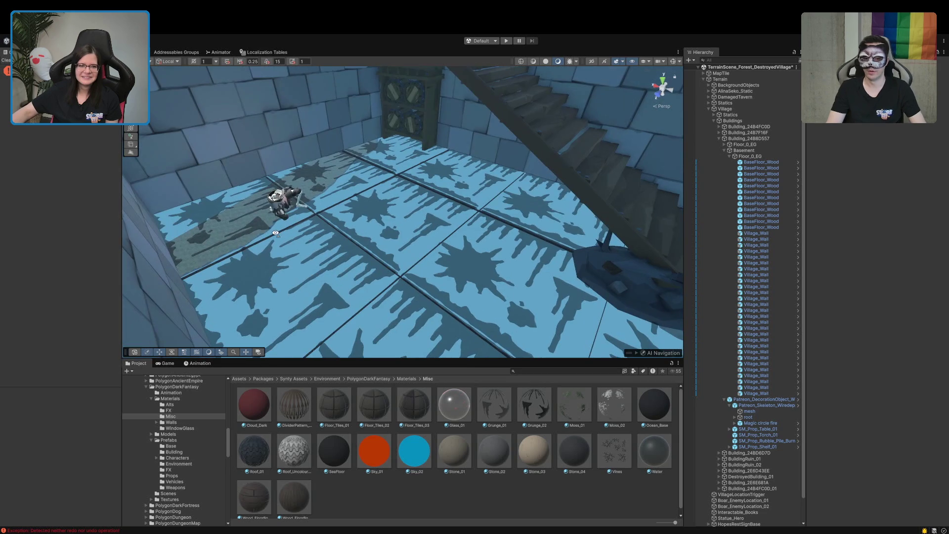
pyautogui.click(276, 236)
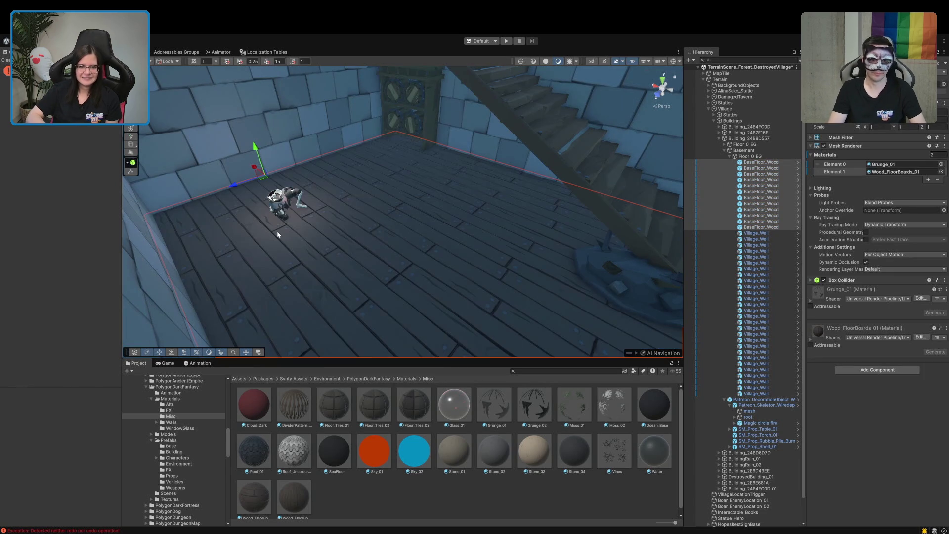
pyautogui.hotkey('ctrl', 'z')
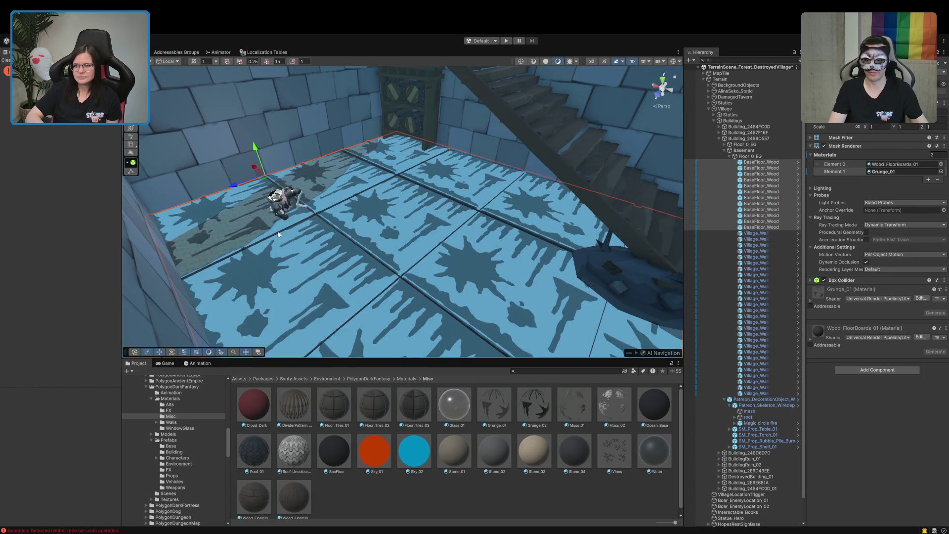
# Reset all BaseFloor_Wood pieces' second material slot to Wood_FloorBoards_01
pyautogui.click(619, 265)
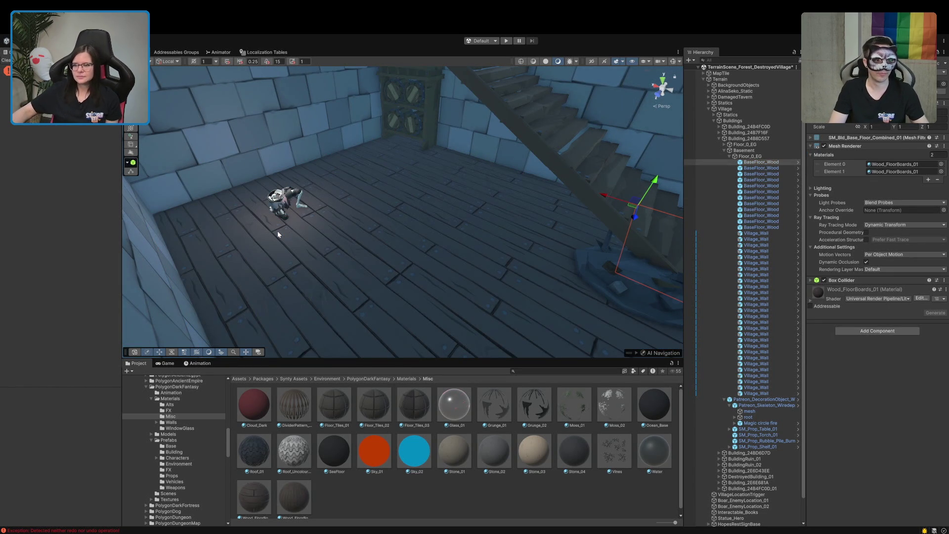
pyautogui.keyDown('shift'); pyautogui.click(761, 227); pyautogui.keyUp('shift')
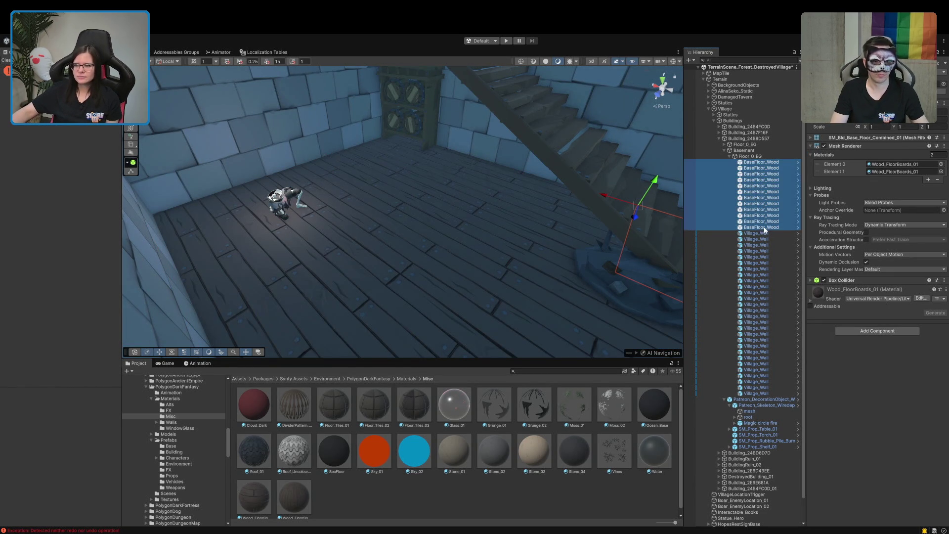
pyautogui.click(829, 171)
pyautogui.click(937, 180)
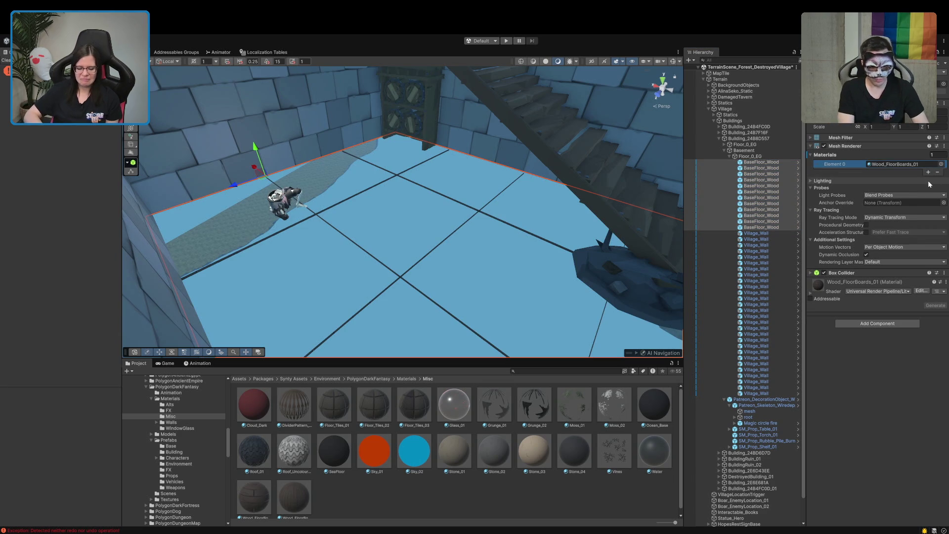
pyautogui.click(928, 173)
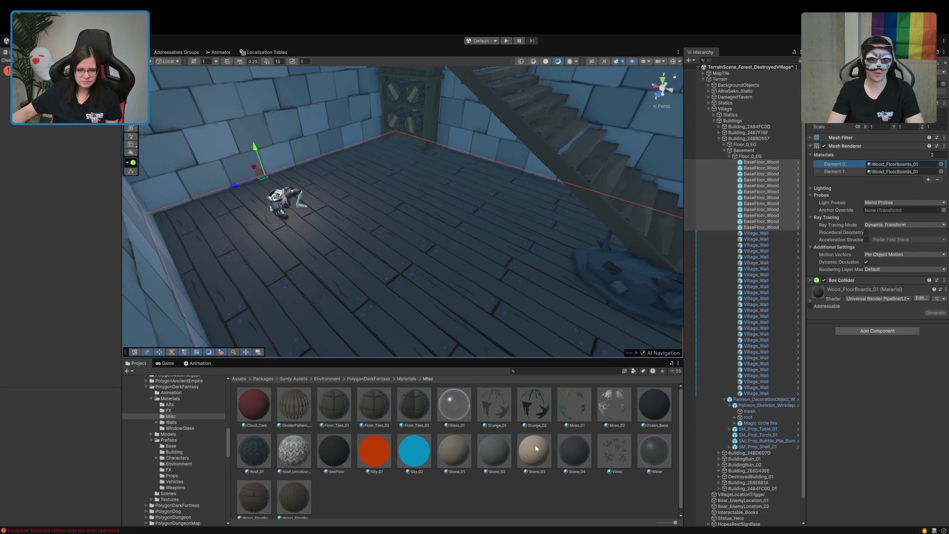
# Preview the Grunge_01, Glass_01 and Moss_02 materials, then reselect all twelve floor pieces
pyautogui.click(503, 412)
pyautogui.moveTo(866, 468); pyautogui.dragTo(876, 468)
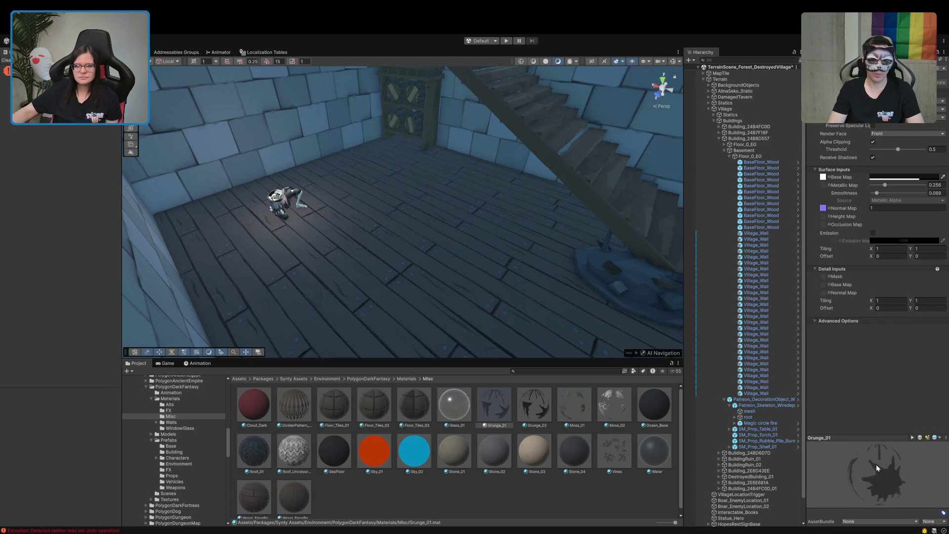
pyautogui.click(454, 408)
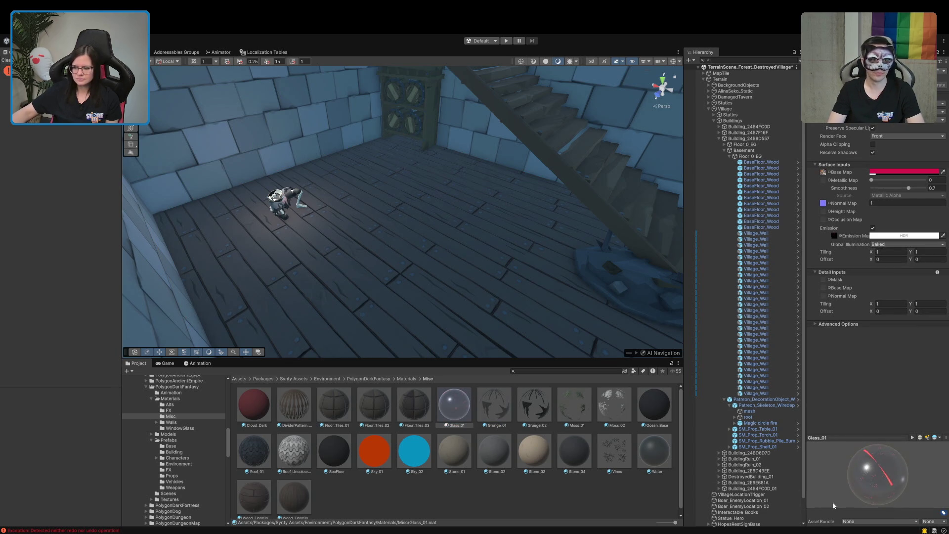
pyautogui.click(605, 426)
pyautogui.moveTo(880, 485)
pyautogui.mouseDown()
pyautogui.moveTo(904, 492)
pyautogui.moveTo(903, 457)
pyautogui.moveTo(914, 459)
pyautogui.moveTo(906, 473)
pyautogui.mouseUp()
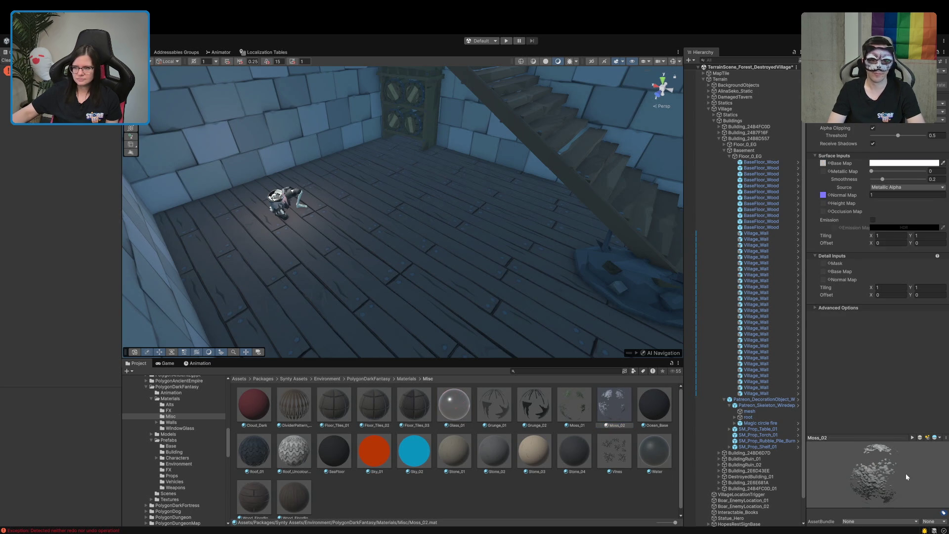
pyautogui.click(765, 163)
pyautogui.keyDown('shift'); pyautogui.click(776, 226); pyautogui.keyUp('shift')
pyautogui.hotkey('ctrl', 'z')
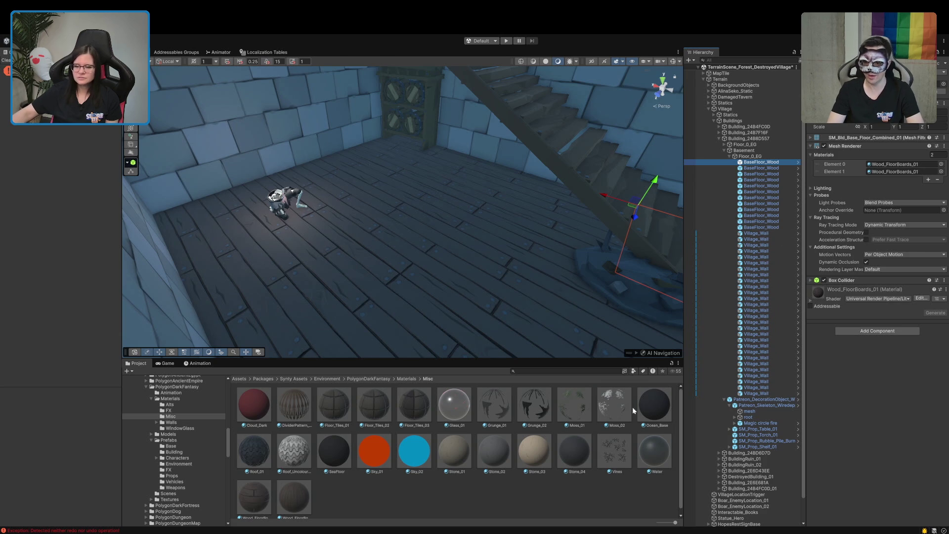
# Try Moss_02 in the floor's first material slot, layered over the wood floorboards
pyautogui.moveTo(614, 415); pyautogui.dragTo(885, 165)
pyautogui.moveTo(494, 248); pyautogui.dragTo(575, 268)
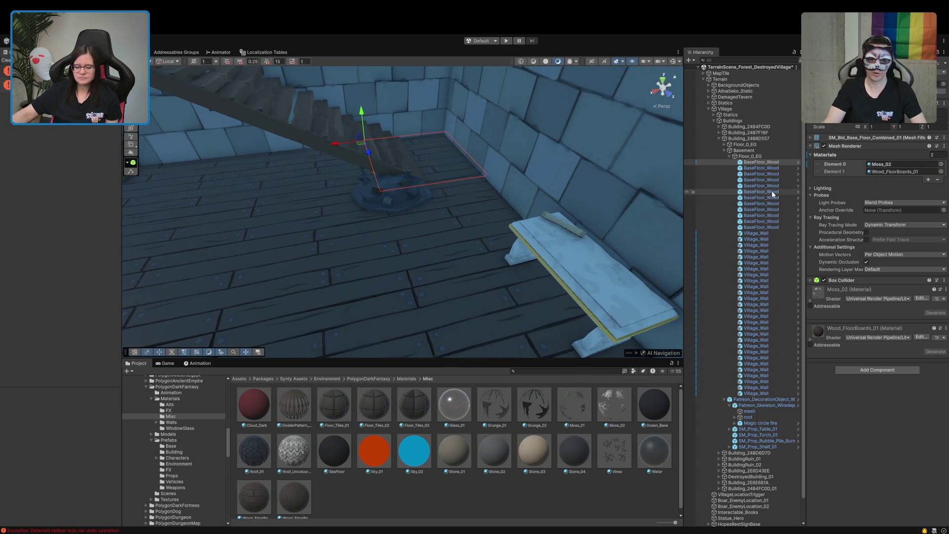
pyautogui.hotkey('ctrl', 'z')
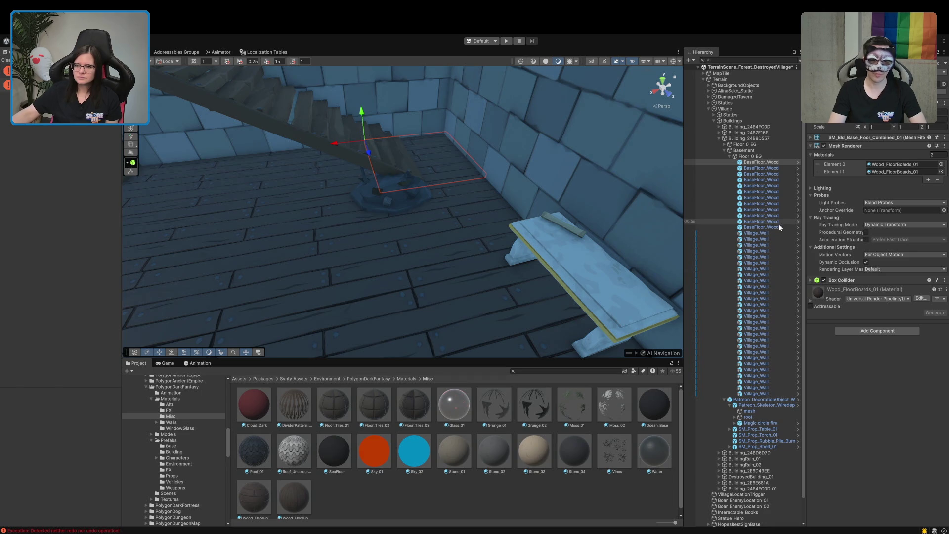
pyautogui.keyDown('shift'); pyautogui.click(775, 228); pyautogui.keyUp('shift')
pyautogui.moveTo(612, 420)
pyautogui.mouseDown()
pyautogui.moveTo(766, 257)
pyautogui.moveTo(878, 165)
pyautogui.mouseUp()
pyautogui.moveTo(601, 221)
pyautogui.mouseDown()
pyautogui.moveTo(494, 239)
pyautogui.moveTo(429, 236)
pyautogui.mouseUp()
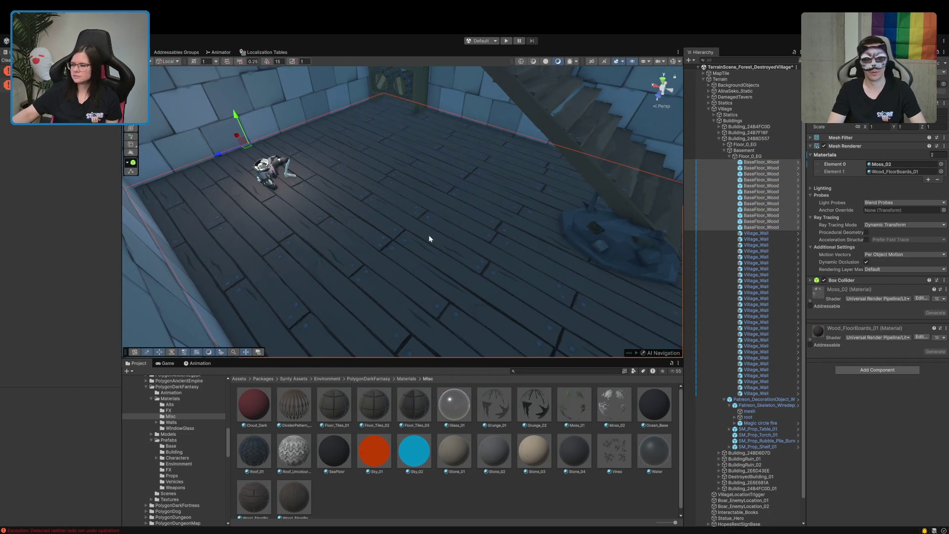
pyautogui.moveTo(833, 165); pyautogui.dragTo(834, 174)
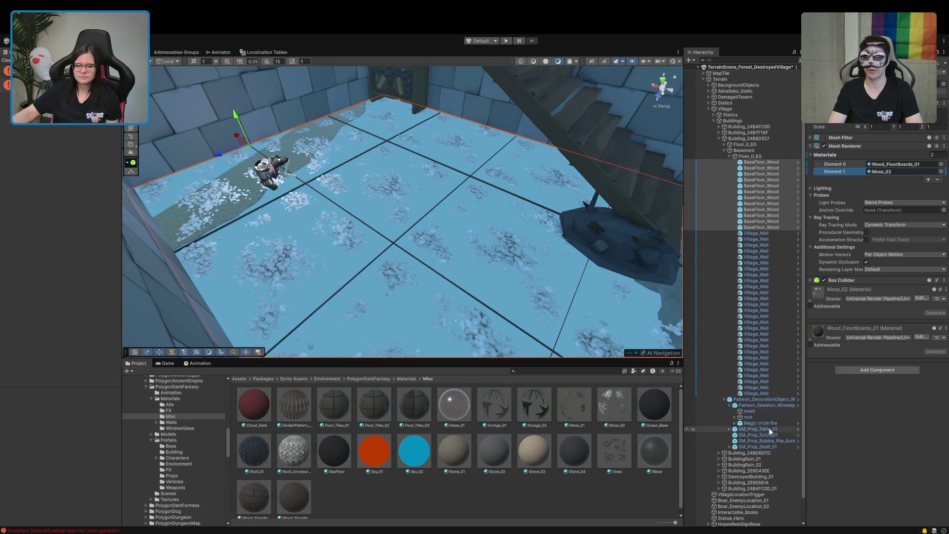
pyautogui.click(759, 387)
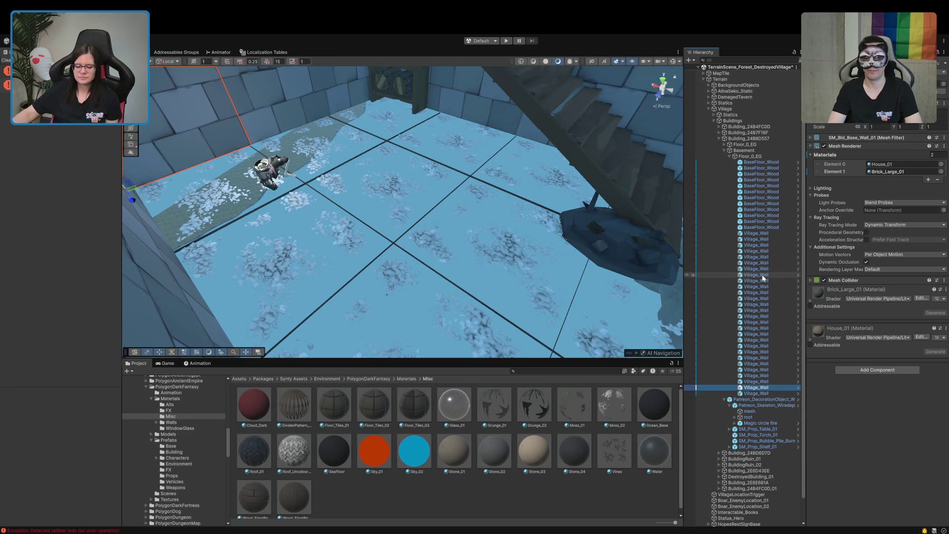
pyautogui.hotkey('ctrl', 'z')
pyautogui.hotkey('ctrl', 'z')
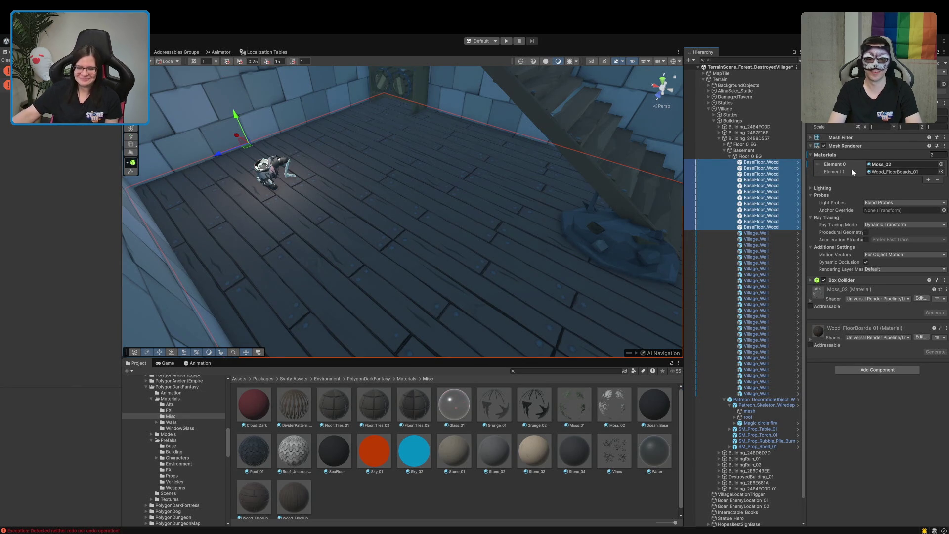
# Replace Moss_02 with Moss_01 and order it ahead of the wood floorboards material
pyautogui.moveTo(558, 413); pyautogui.dragTo(907, 168)
pyautogui.moveTo(836, 164); pyautogui.dragTo(844, 174)
pyautogui.moveTo(470, 276); pyautogui.dragTo(586, 277)
pyautogui.scroll(2, 586, 277)
pyautogui.scroll(2, 585, 275)
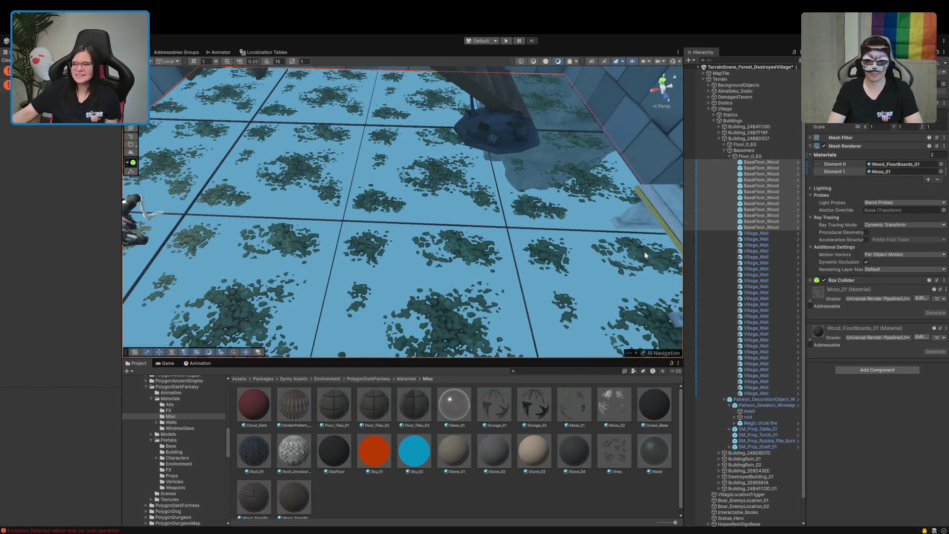
pyautogui.moveTo(841, 164); pyautogui.dragTo(844, 174)
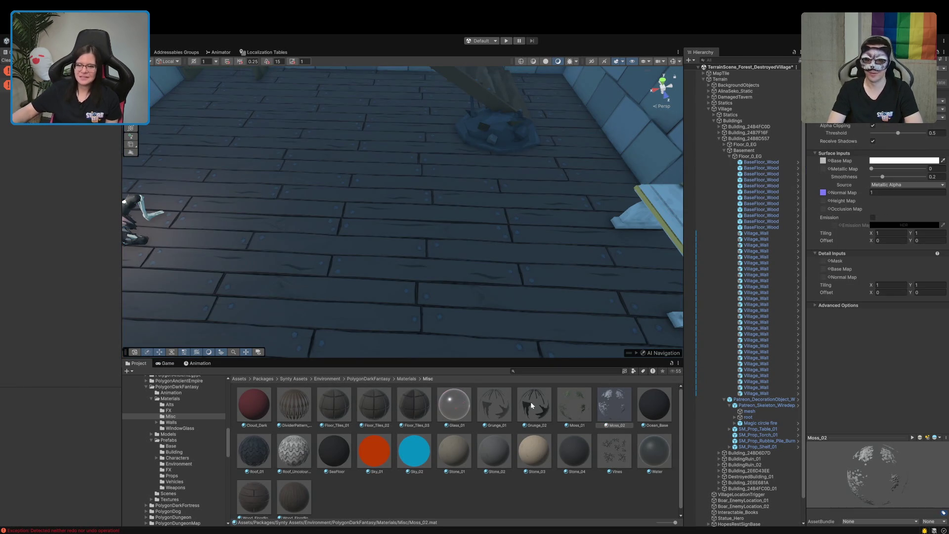
pyautogui.click(771, 162)
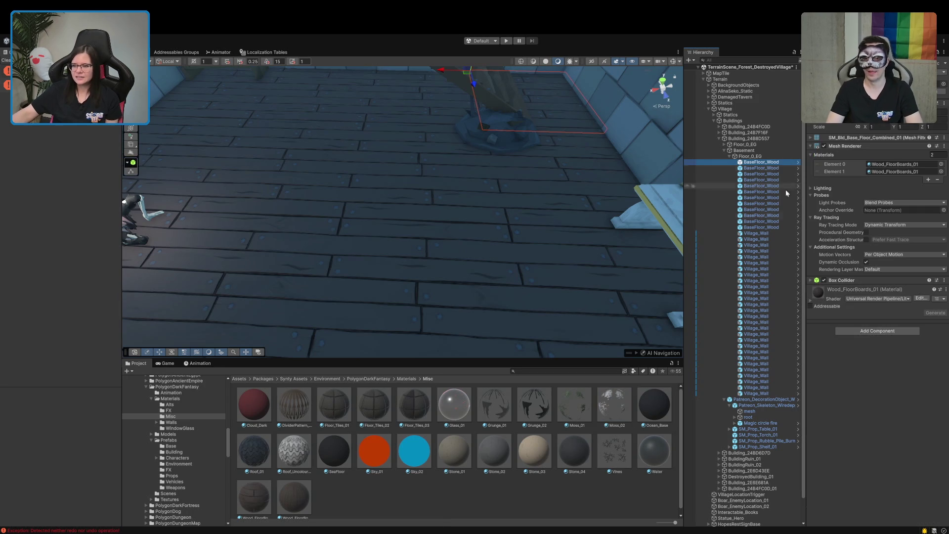
# Inspect the Wood_FloorBoards_01 material settings, expanding and collapsing its advanced and detail sections
pyautogui.click(841, 304)
pyautogui.scroll(-1, 837, 306)
pyautogui.scroll(-1, 837, 306)
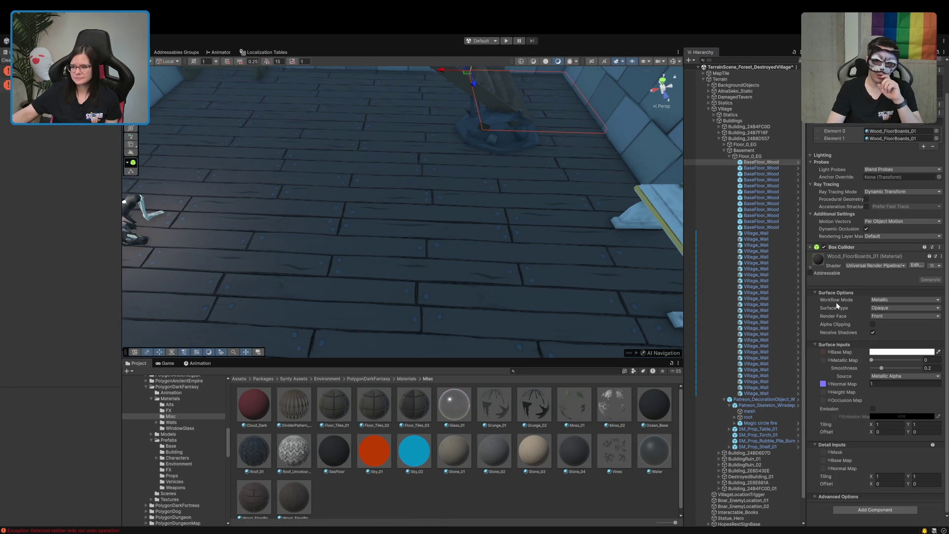
pyautogui.click(848, 497)
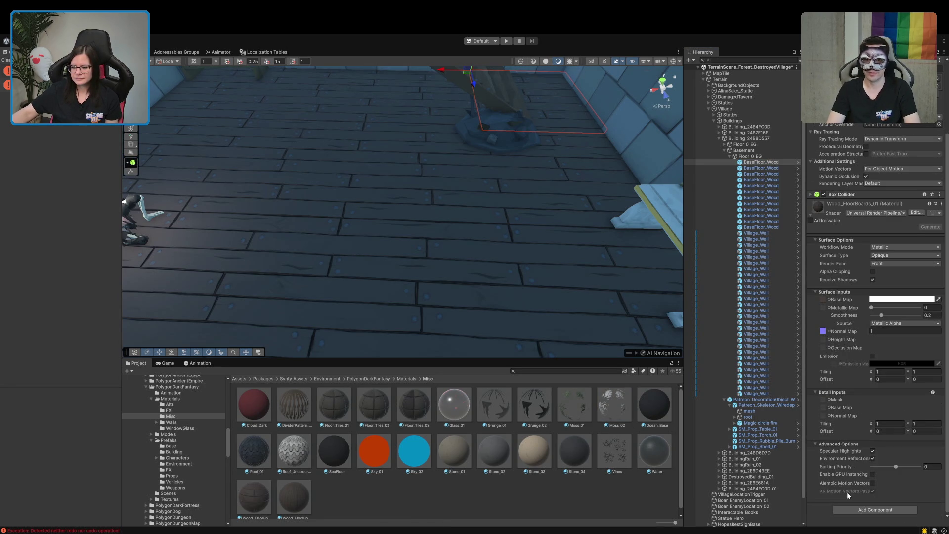
pyautogui.click(854, 446)
pyautogui.click(842, 445)
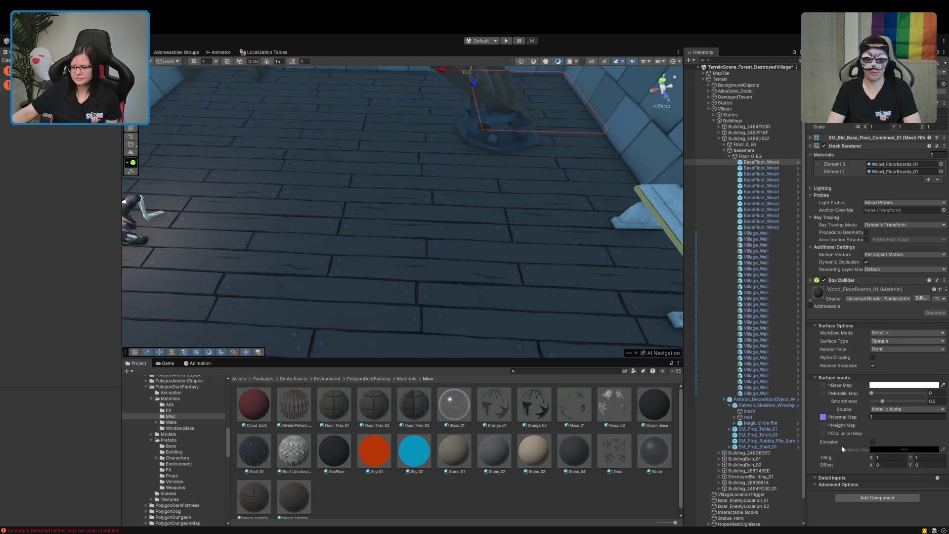
pyautogui.moveTo(445, 316)
pyautogui.mouseDown()
pyautogui.moveTo(346, 159)
pyautogui.moveTo(349, 212)
pyautogui.moveTo(322, 184)
pyautogui.moveTo(272, 164)
pyautogui.moveTo(307, 165)
pyautogui.mouseUp()
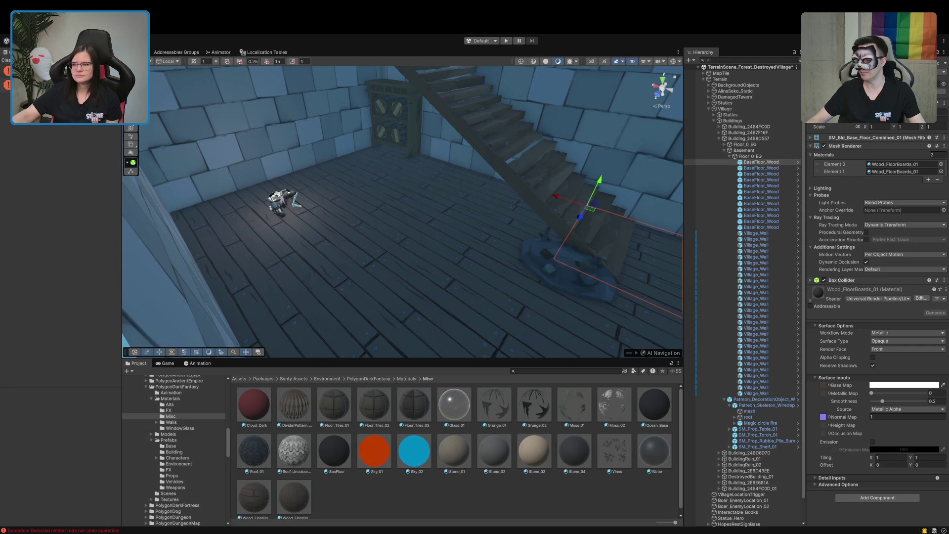
# Select all twelve BaseFloor_Wood pieces and add a third material slot, Element 2
pyautogui.click(873, 115)
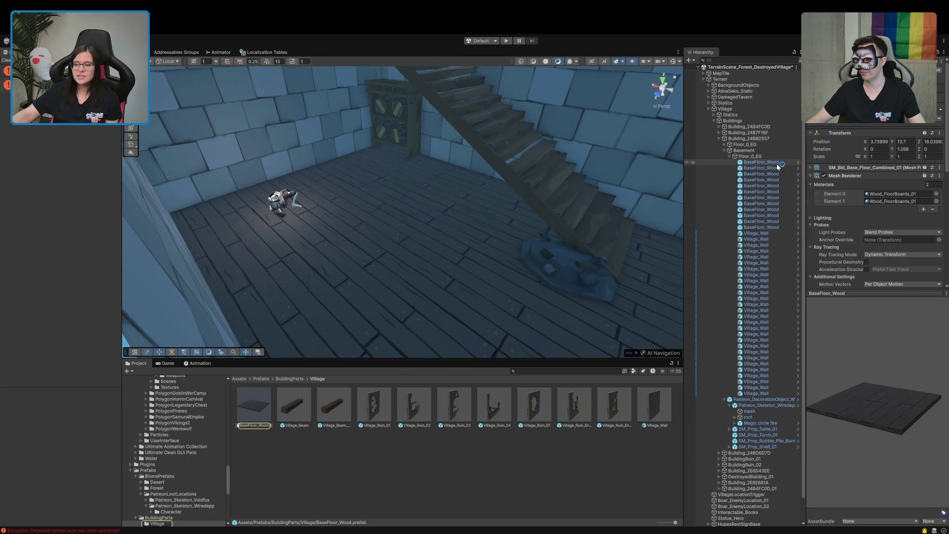
pyautogui.click(761, 162)
pyautogui.keyDown('shift'); pyautogui.click(772, 227); pyautogui.keyUp('shift')
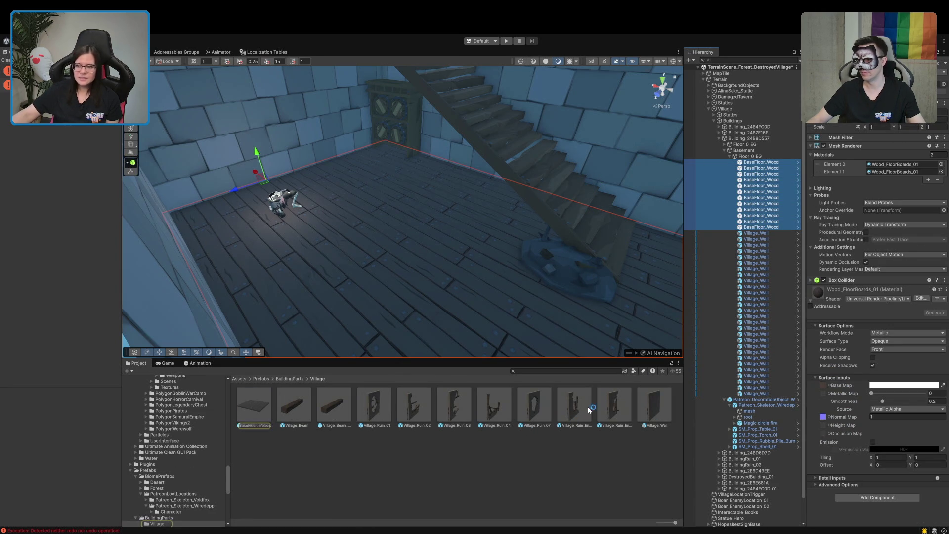
pyautogui.click(890, 164)
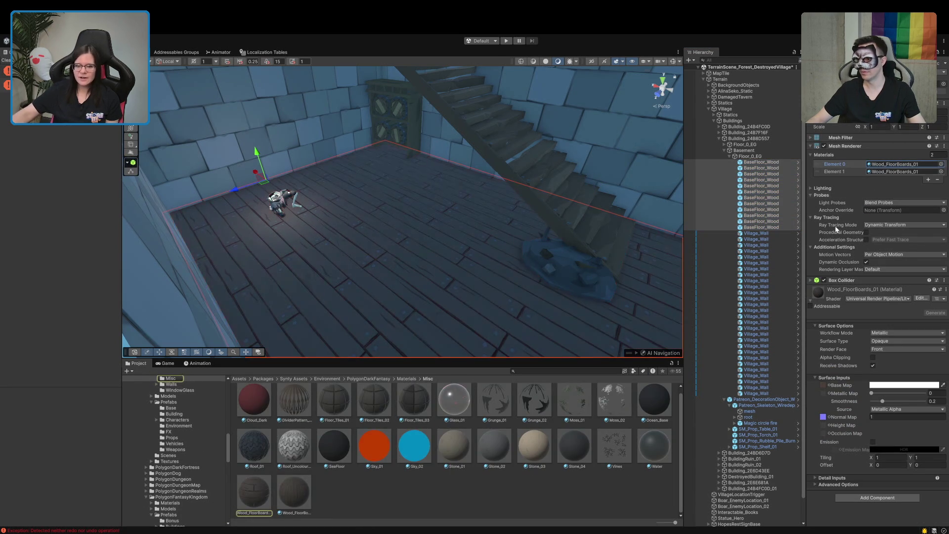
pyautogui.press('Delete')
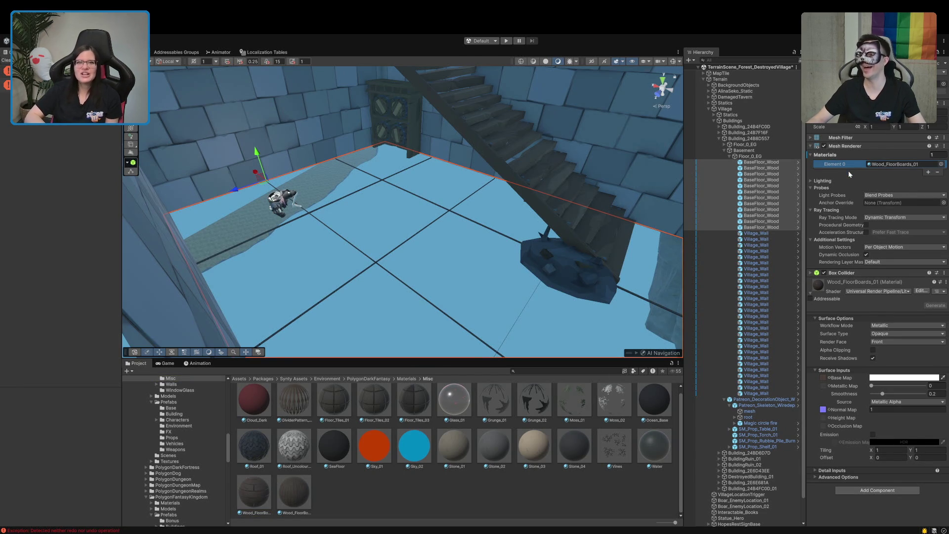
pyautogui.hotkey('ctrl', 'z')
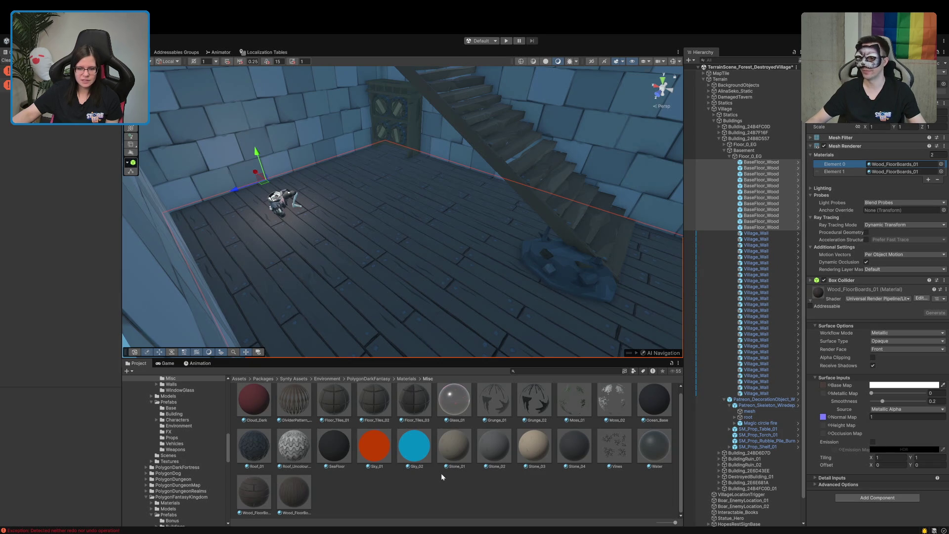
pyautogui.click(927, 180)
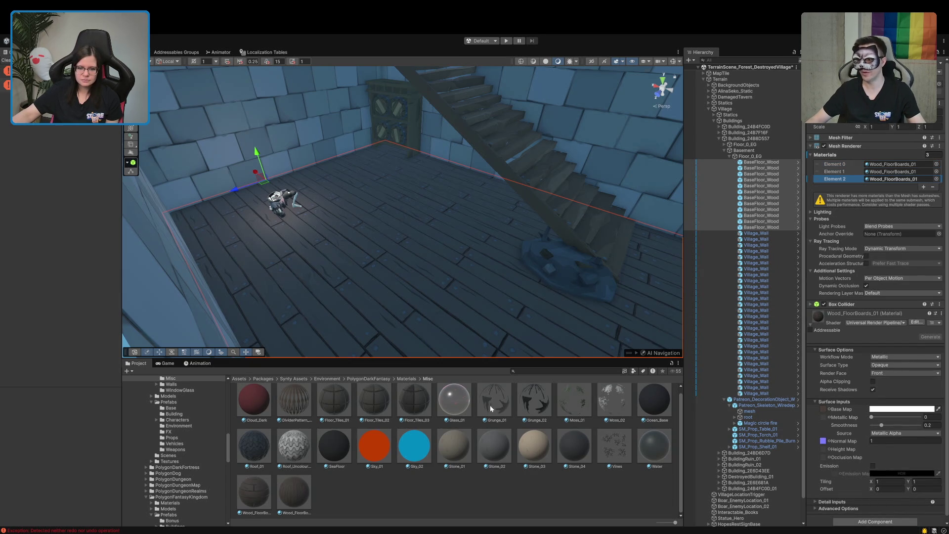
# Try Grunge_01, Moss_01, then Grunge_02 as the basement floor's overlay material and inspect the result
pyautogui.moveTo(514, 407)
pyautogui.mouseDown()
pyautogui.moveTo(618, 306)
pyautogui.moveTo(931, 160)
pyautogui.moveTo(898, 180)
pyautogui.mouseUp()
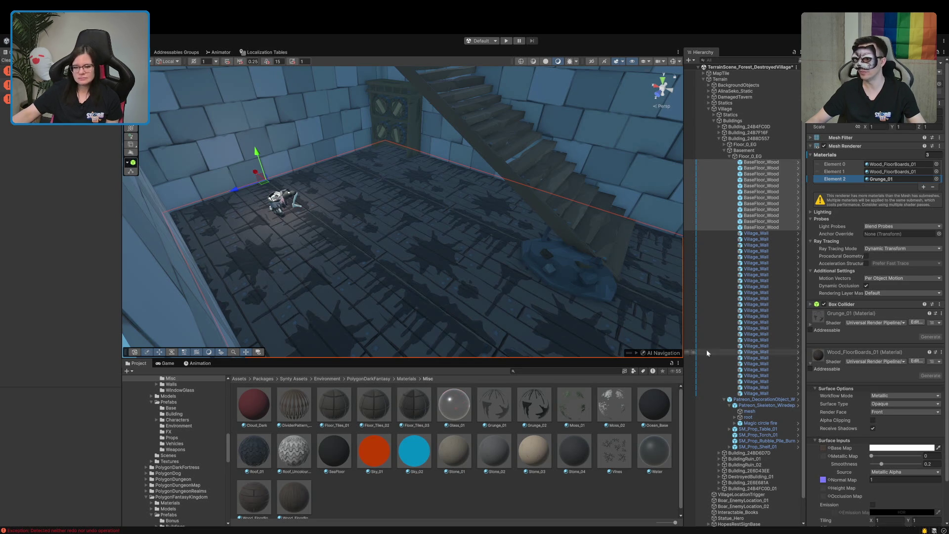
pyautogui.moveTo(576, 406); pyautogui.dragTo(894, 175)
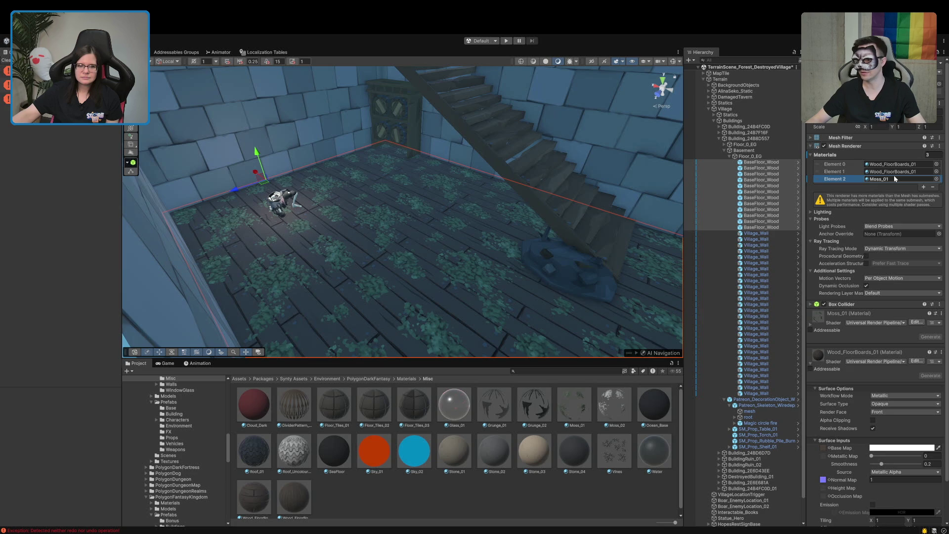
pyautogui.moveTo(538, 416)
pyautogui.mouseDown()
pyautogui.moveTo(848, 178)
pyautogui.moveTo(889, 181)
pyautogui.mouseUp()
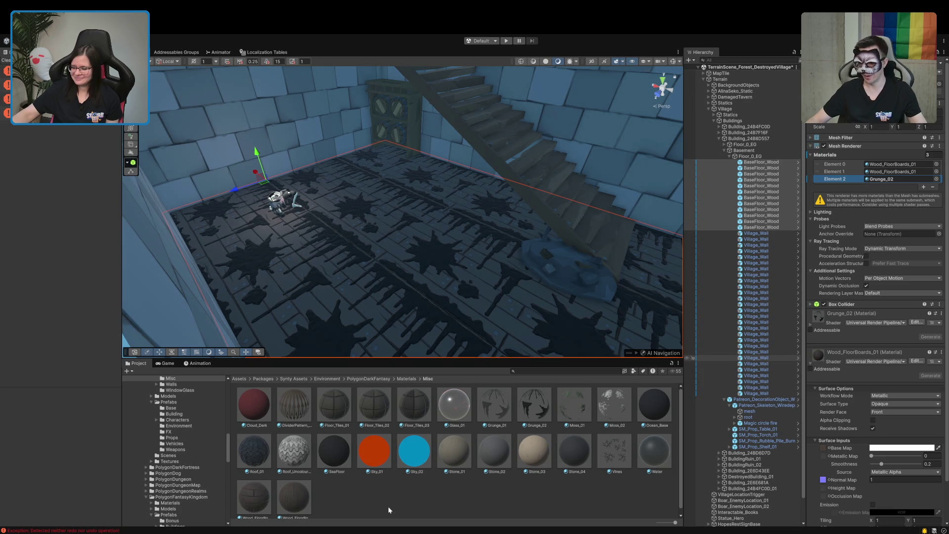
pyautogui.moveTo(360, 260)
pyautogui.mouseDown()
pyautogui.moveTo(430, 294)
pyautogui.moveTo(392, 285)
pyautogui.moveTo(409, 282)
pyautogui.mouseUp()
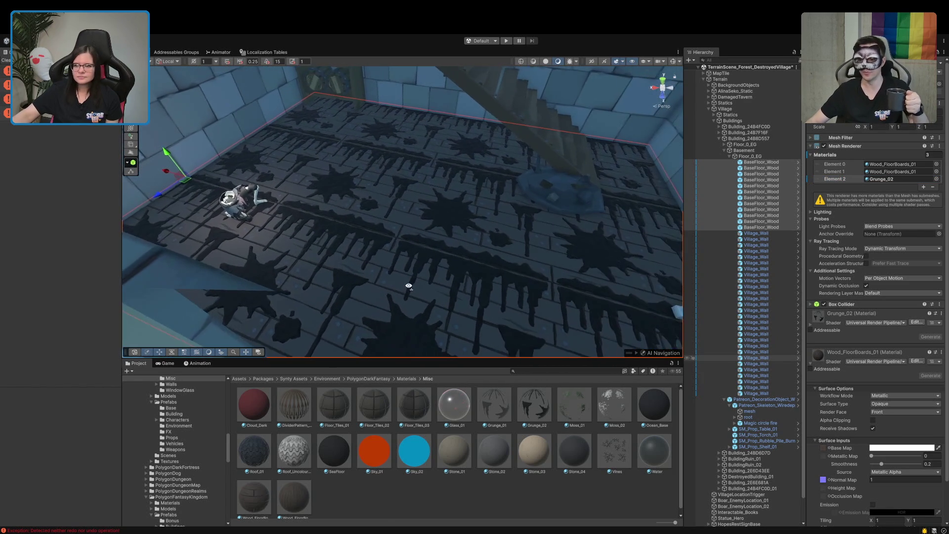
# Select several BaseFloor_Wood floor pieces and remove their Grunge_02 overlay slot
pyautogui.click(774, 168)
pyautogui.keyDown('ctrl'); pyautogui.click(767, 186); pyautogui.keyUp('ctrl')
pyautogui.keyDown('ctrl'); pyautogui.click(765, 203); pyautogui.keyUp('ctrl')
pyautogui.keyDown('ctrl'); pyautogui.click(766, 210); pyautogui.keyUp('ctrl')
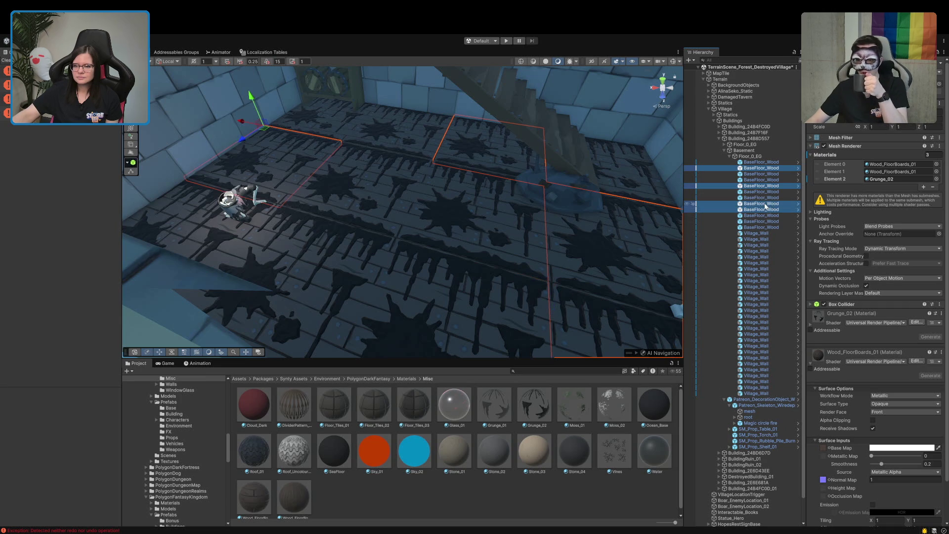
pyautogui.keyDown('ctrl'); pyautogui.click(762, 227); pyautogui.keyUp('ctrl')
pyautogui.click(844, 180)
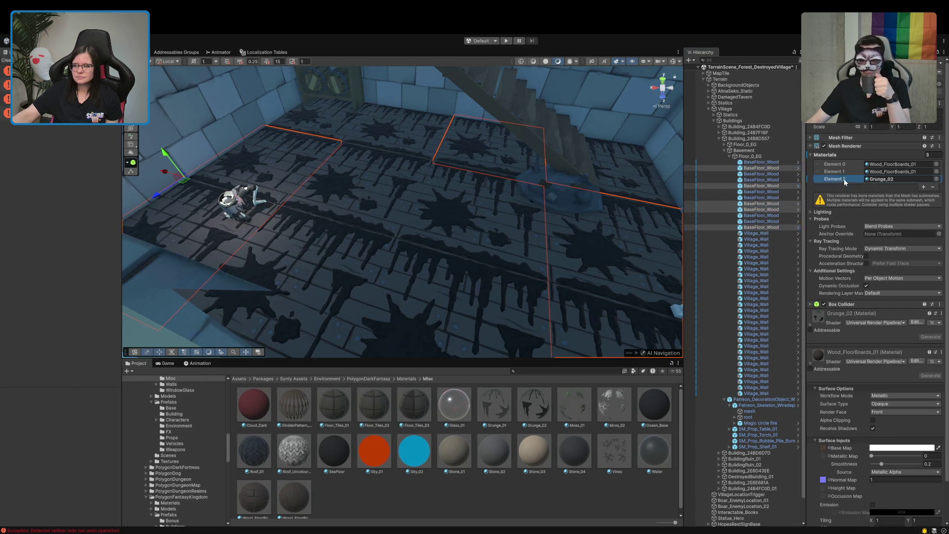
pyautogui.click(933, 188)
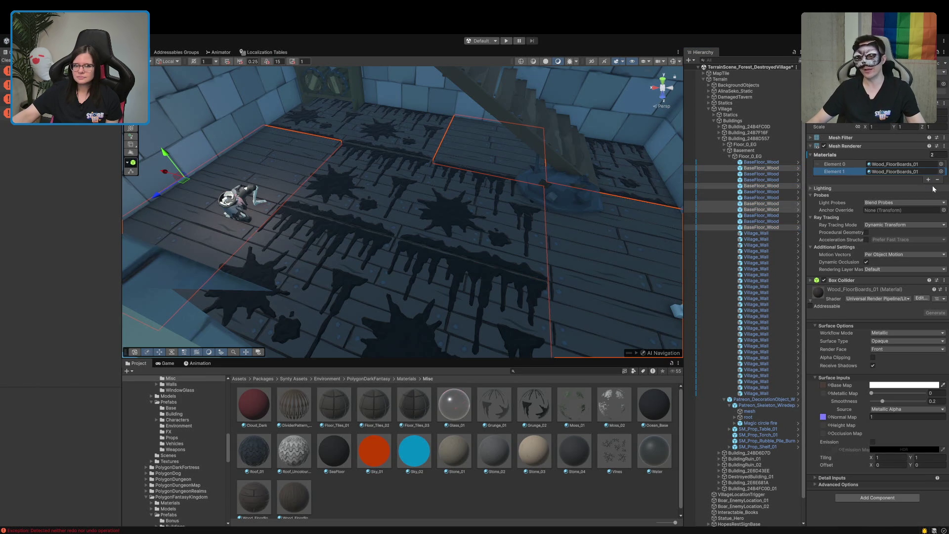
# Undo back to the plain Wood_FloorBoards_01 floor and deselect the pieces
pyautogui.hotkey('ctrl', 'z')
pyautogui.hotkey('ctrl', 'z')
pyautogui.hotkey('ctrl', 'z')
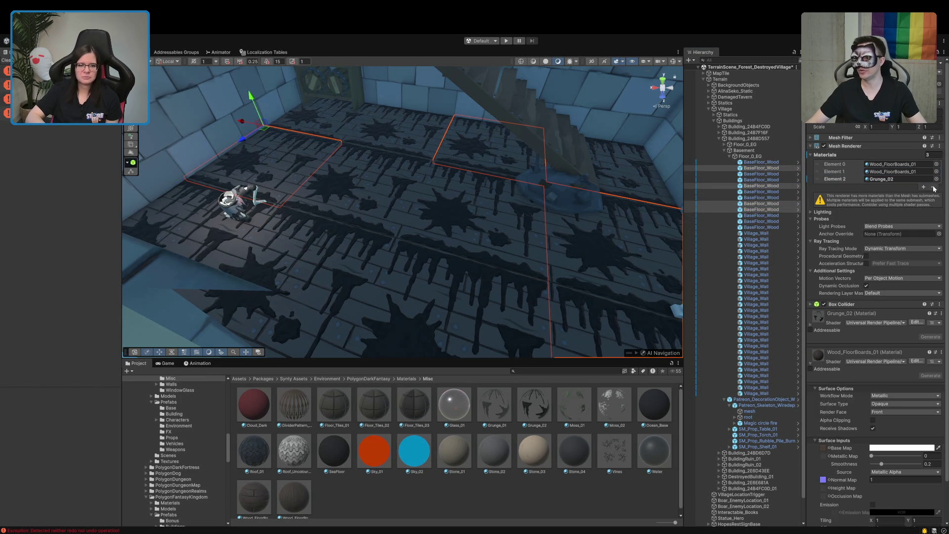
pyautogui.hotkey('ctrl', 'z')
pyautogui.hotkey('ctrl', 'z')
pyautogui.hotkey('ctrl', 'z')
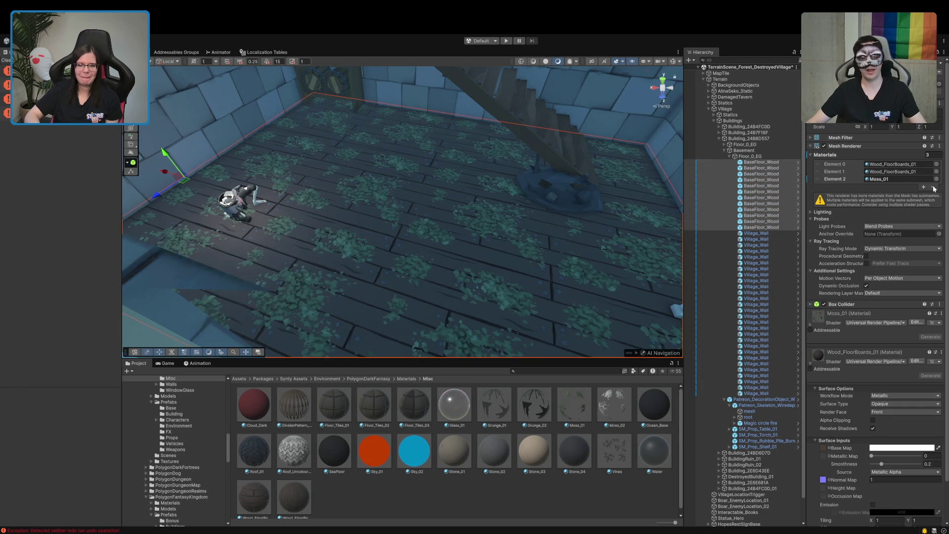
pyautogui.hotkey('ctrl', 'z')
pyautogui.hotkey('ctrl', 'z')
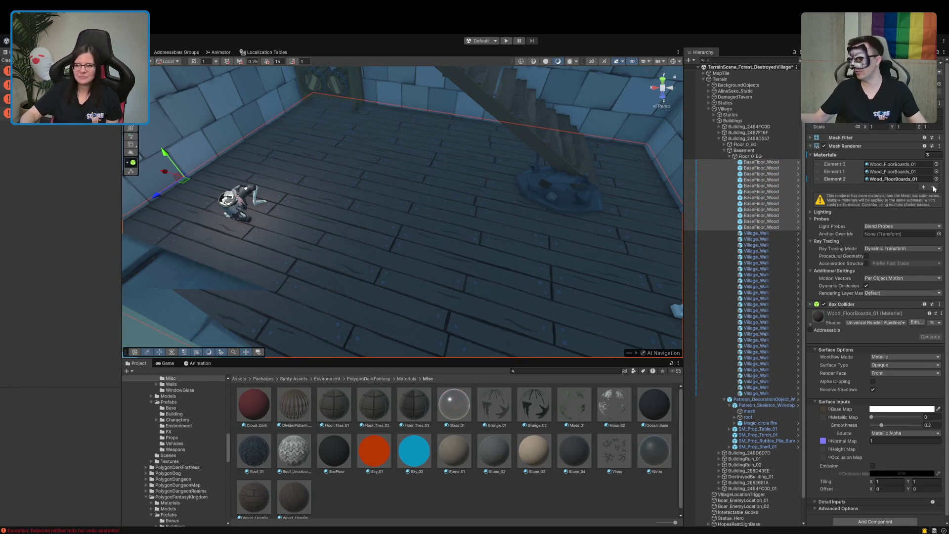
pyautogui.click(504, 509)
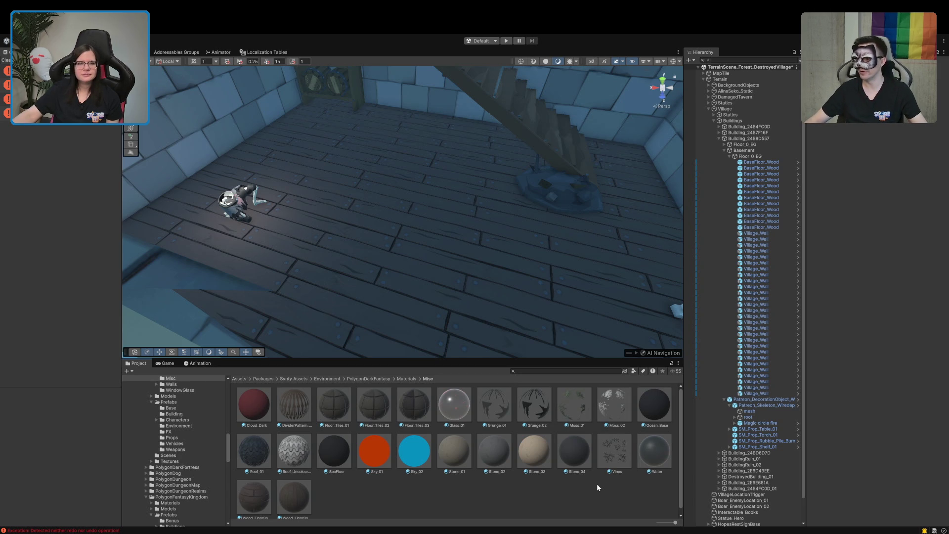
# Orbit toward the staircase and collapse the Floor_0_EG group in the Hierarchy
pyautogui.moveTo(395, 269)
pyautogui.mouseDown()
pyautogui.moveTo(443, 232)
pyautogui.moveTo(424, 239)
pyautogui.mouseUp()
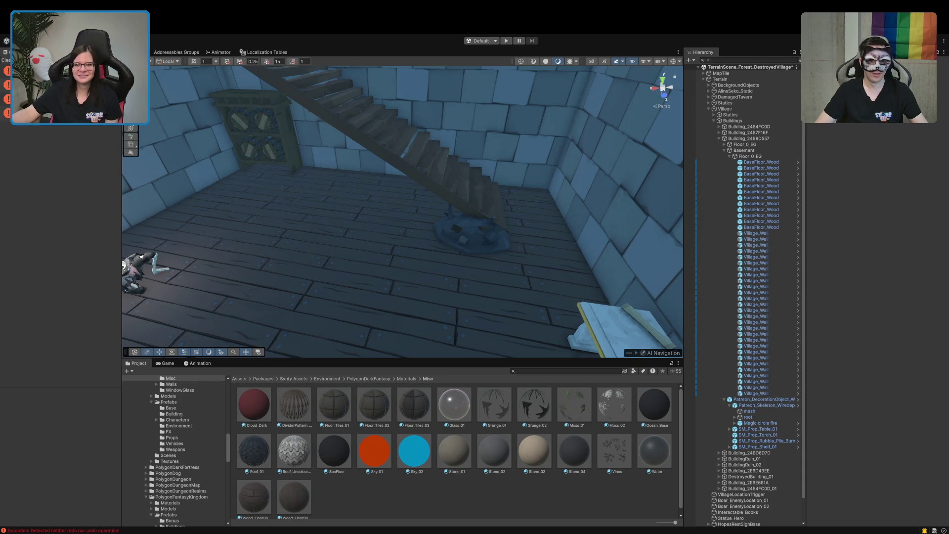
pyautogui.moveTo(459, 254)
pyautogui.mouseDown()
pyautogui.moveTo(415, 268)
pyautogui.moveTo(432, 260)
pyautogui.moveTo(443, 228)
pyautogui.mouseUp()
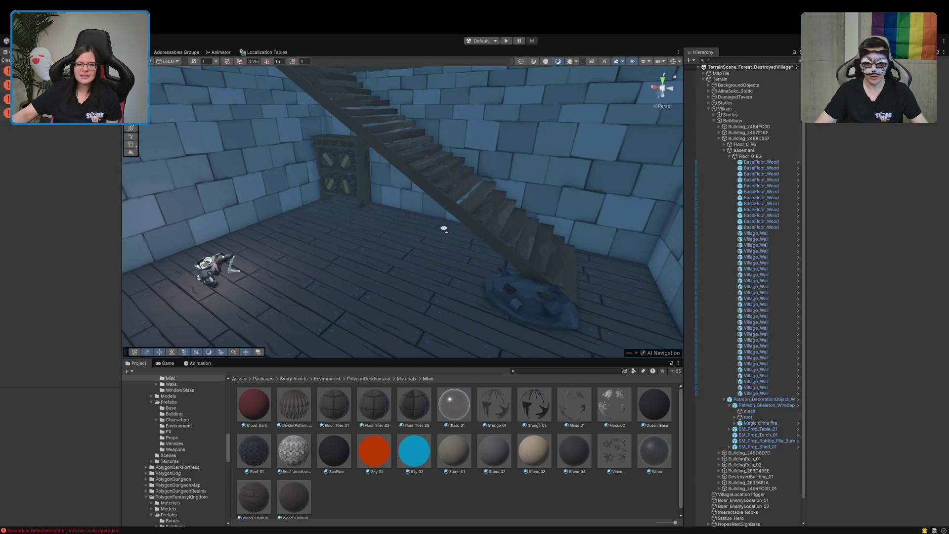
pyautogui.click(730, 156)
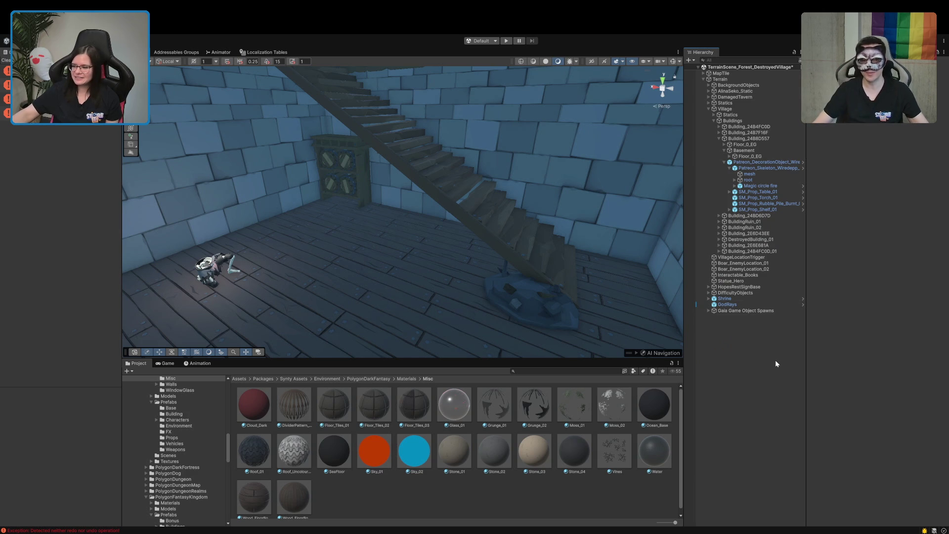
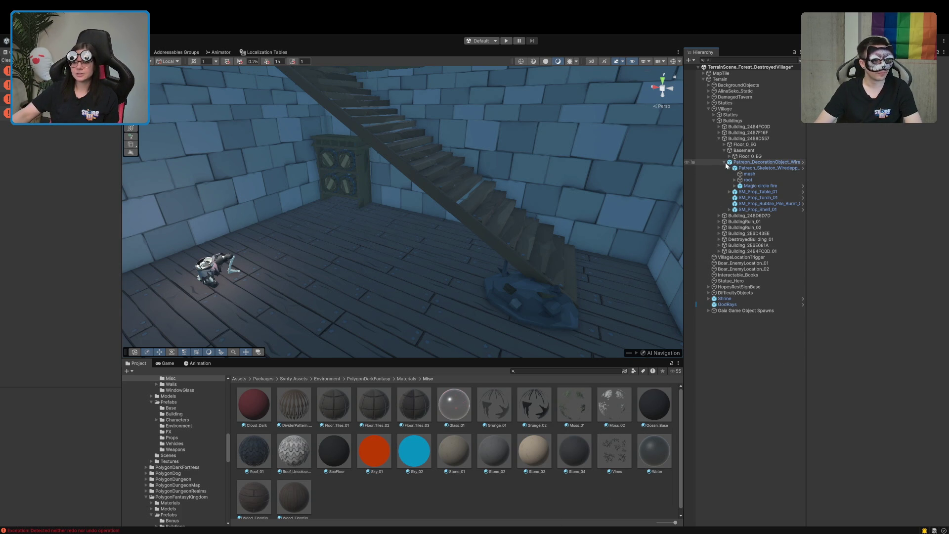
# Open Patreon_DecorationObject_Wiredepp in Prefab Mode, then select the Project search field
pyautogui.click(803, 162)
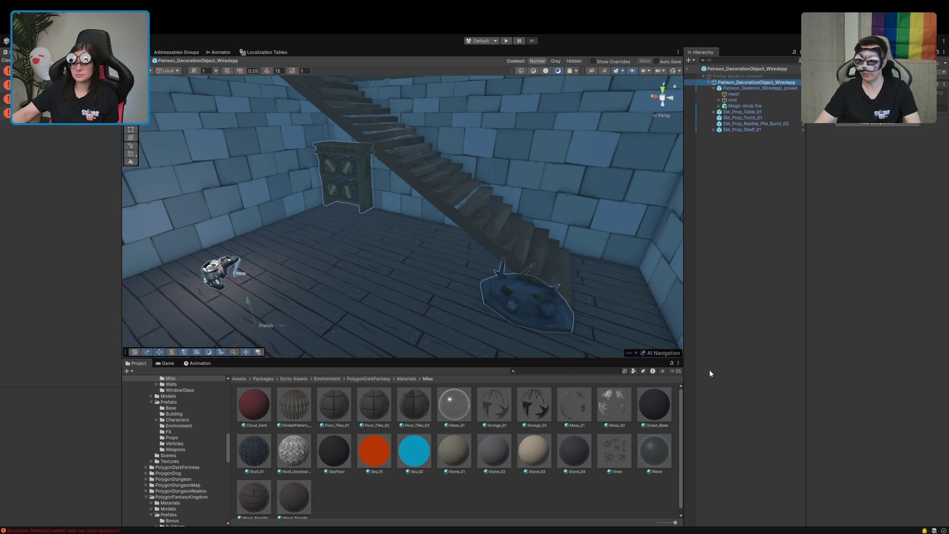
pyautogui.click(563, 371)
# Search the Project for 'decal' with the scope set to In Assets, and scroll the results
pyautogui.write('cal')
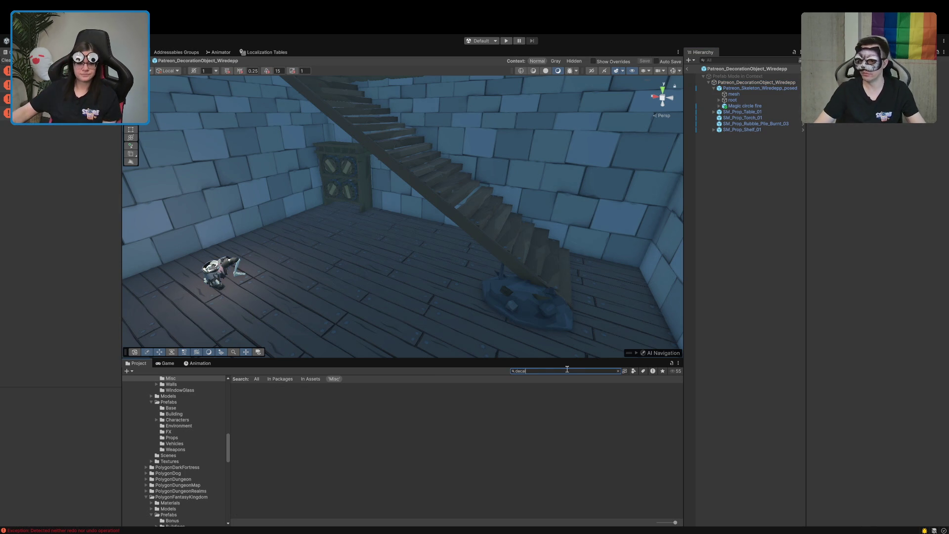
pyautogui.click(311, 381)
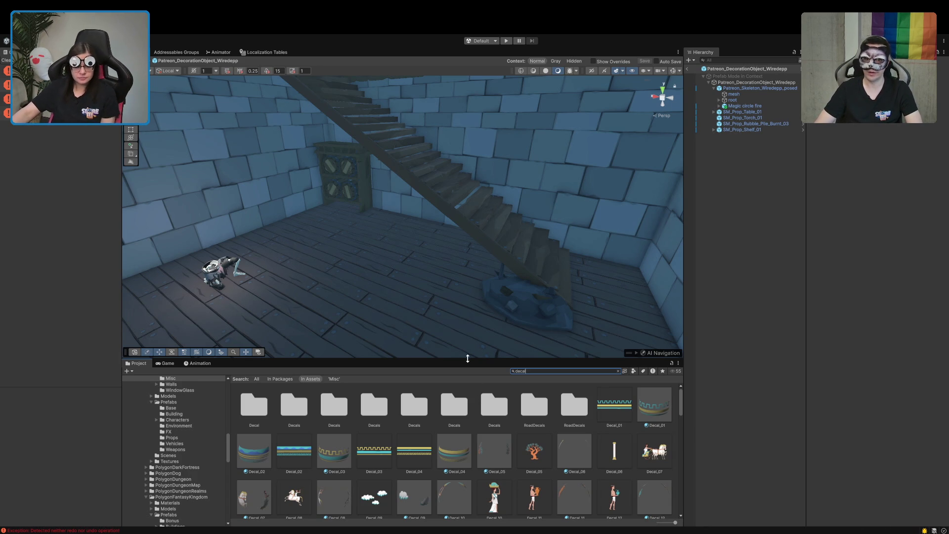
pyautogui.scroll(-1, 461, 472)
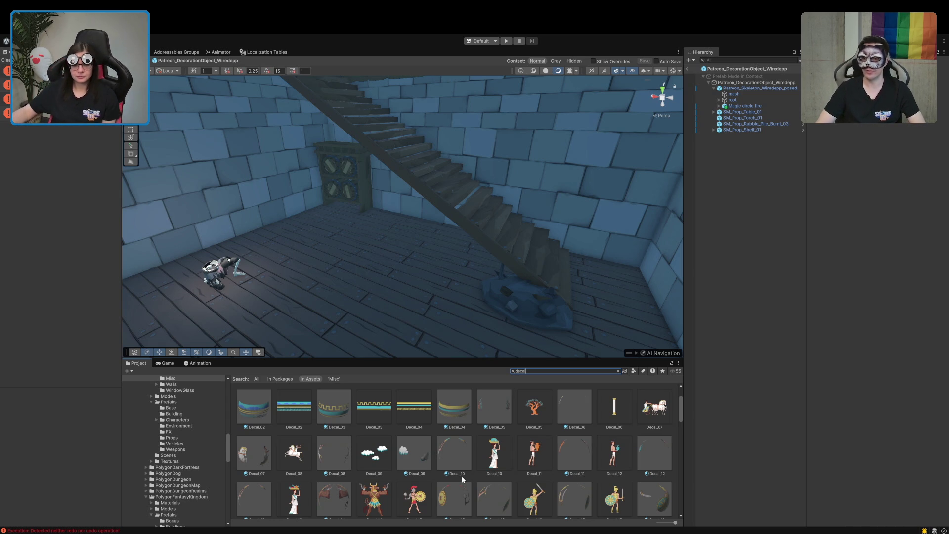
pyautogui.scroll(-2, 396, 465)
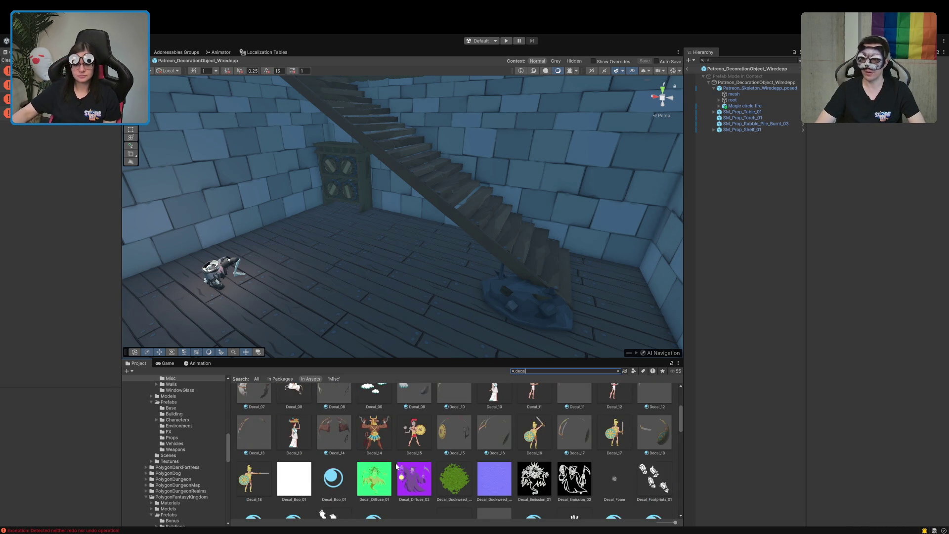
pyautogui.scroll(-3, 396, 466)
pyautogui.scroll(2, 397, 466)
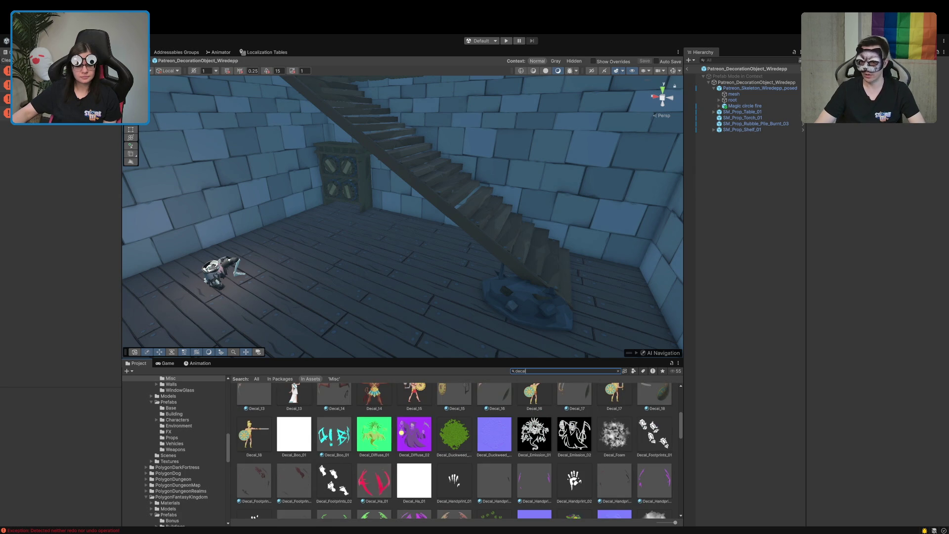
pyautogui.scroll(-2, 327, 482)
pyautogui.scroll(-3, 327, 481)
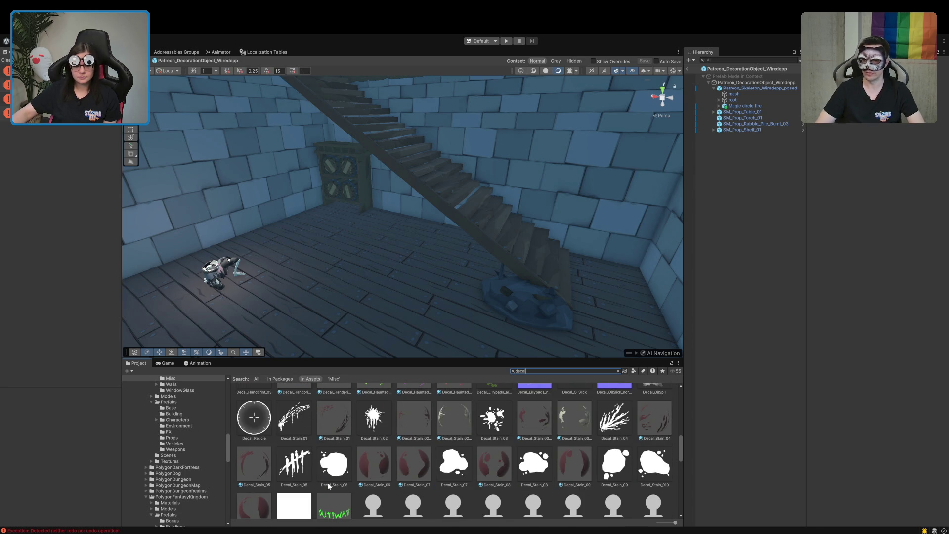
pyautogui.scroll(-1, 329, 486)
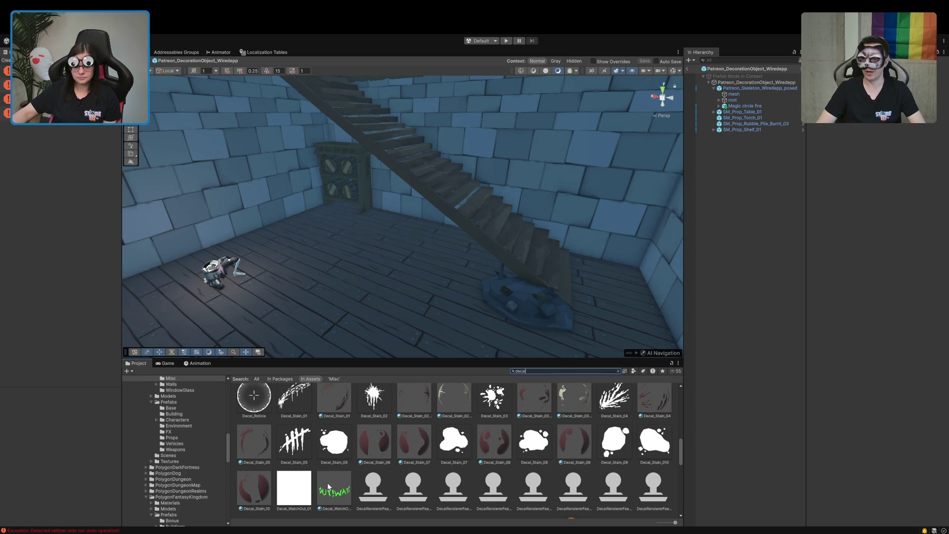
pyautogui.scroll(-2, 521, 457)
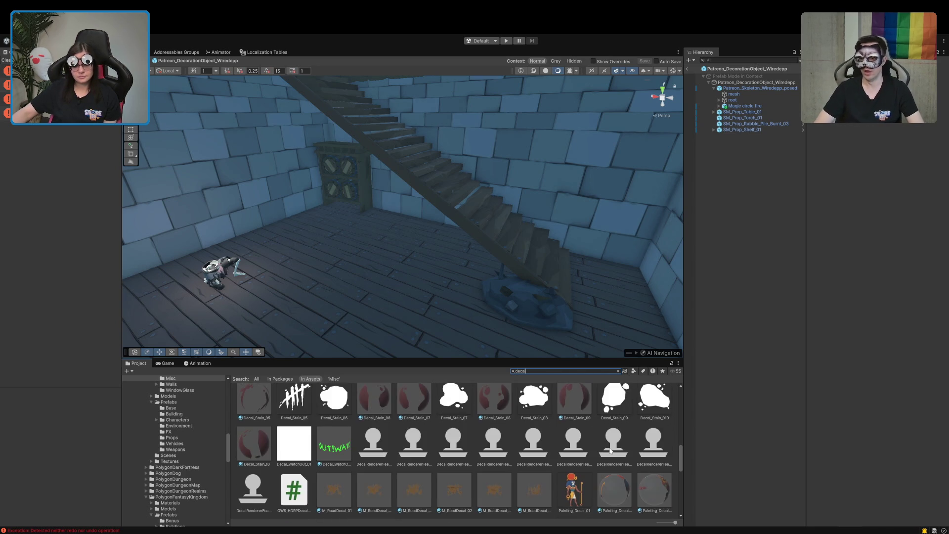
pyautogui.scroll(-2, 609, 447)
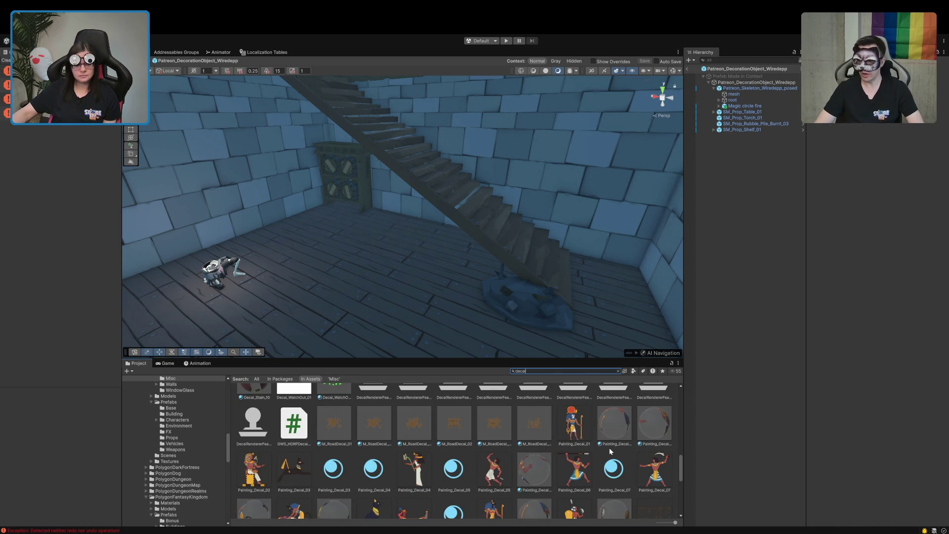
pyautogui.scroll(-3, 609, 447)
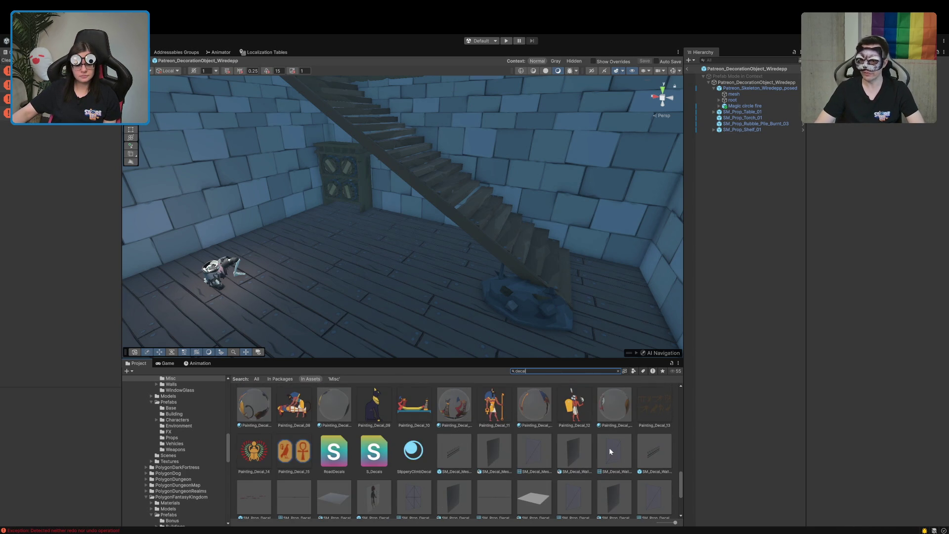
pyautogui.scroll(-3, 609, 447)
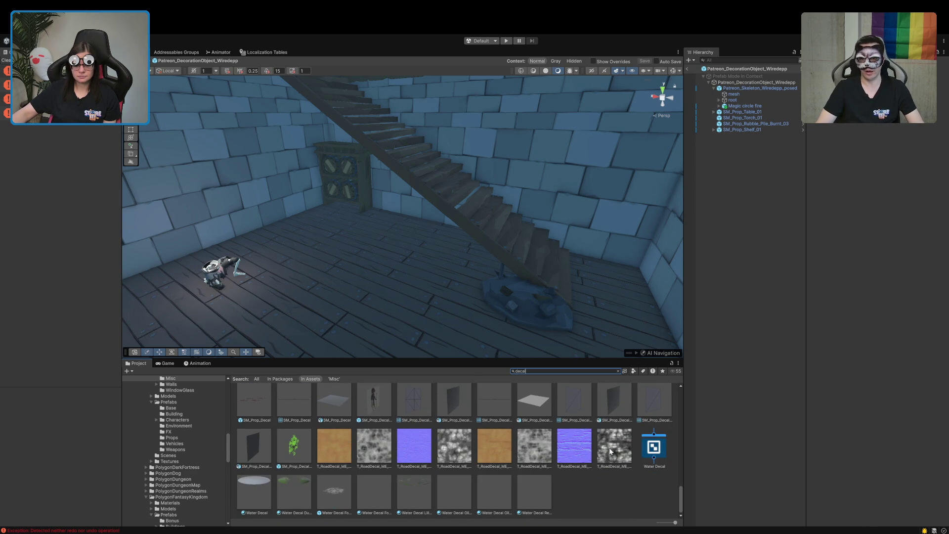
pyautogui.scroll(5, 610, 450)
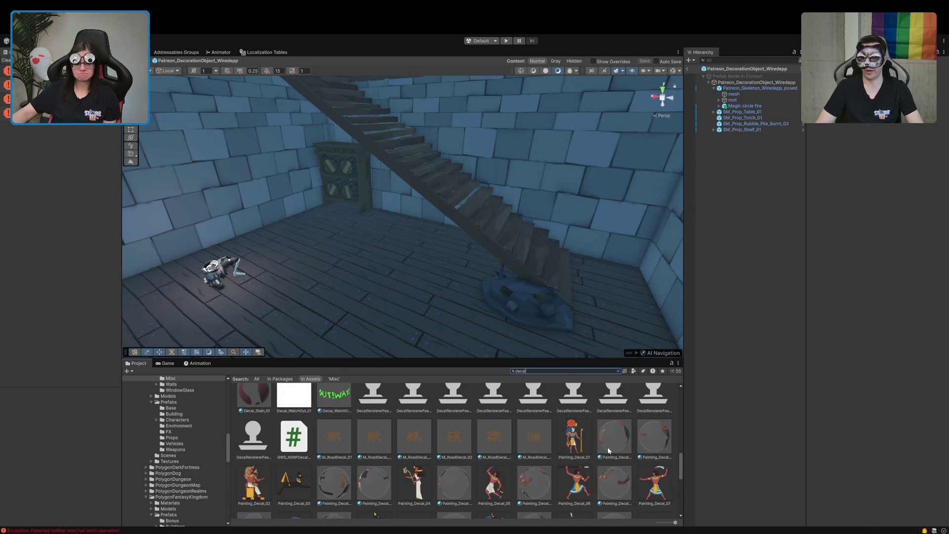
pyautogui.scroll(5, 608, 449)
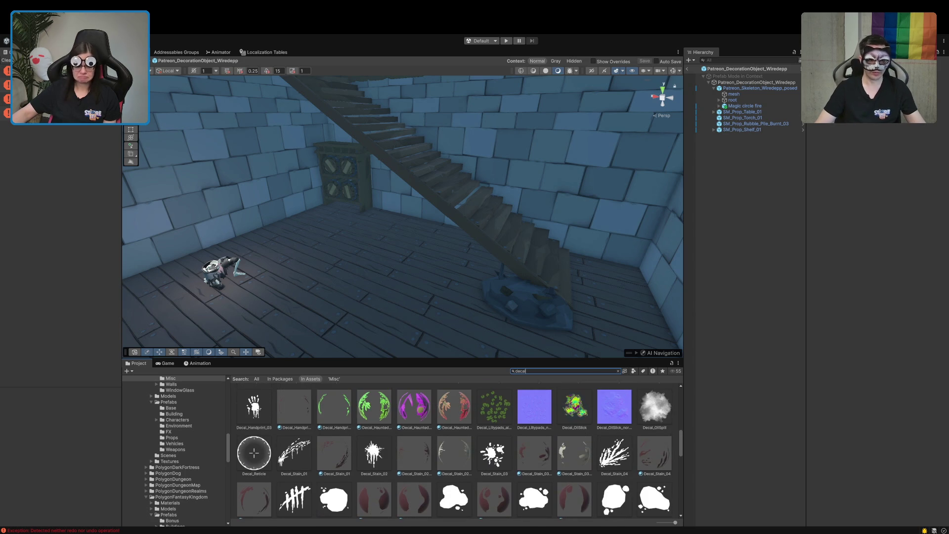
pyautogui.scroll(2, 608, 449)
pyautogui.scroll(3, 608, 450)
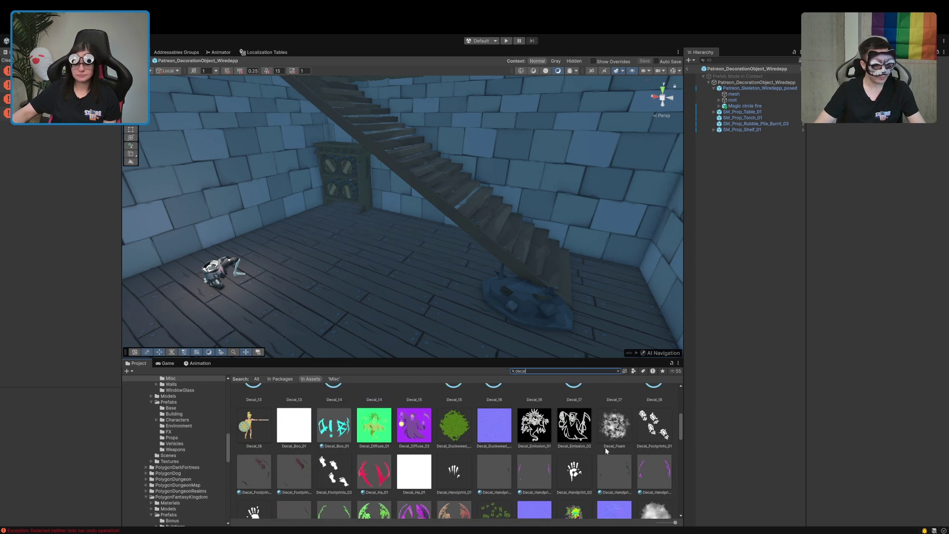
pyautogui.scroll(2, 585, 450)
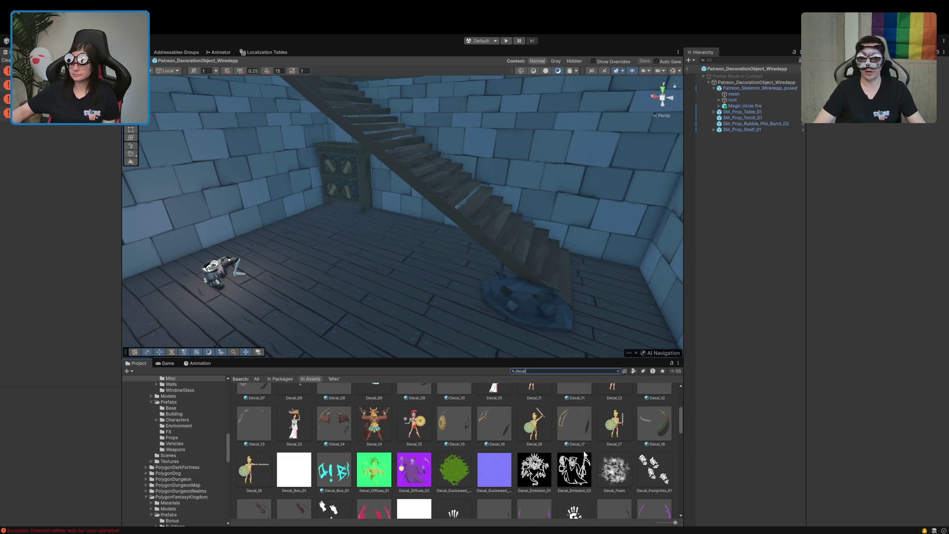
pyautogui.scroll(5, 547, 476)
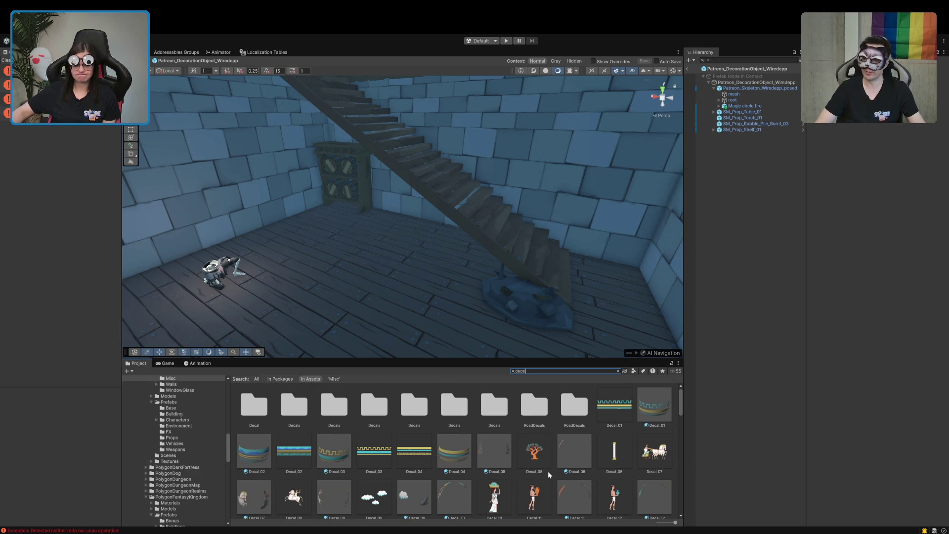
pyautogui.scroll(-4, 558, 432)
# Show the Decal_17 mural material in the Inspector and browse the decal search results
pyautogui.click(570, 453)
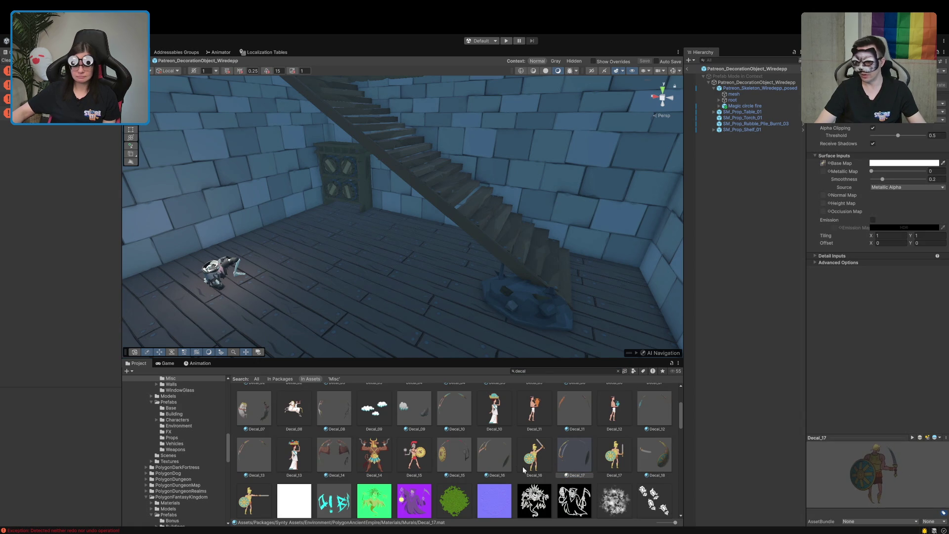
pyautogui.scroll(-3, 543, 470)
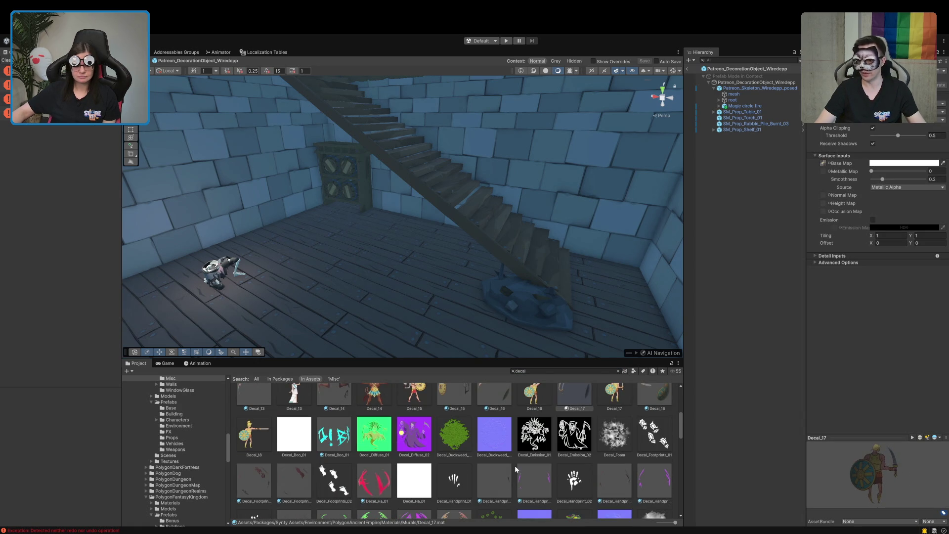
pyautogui.scroll(-1, 514, 464)
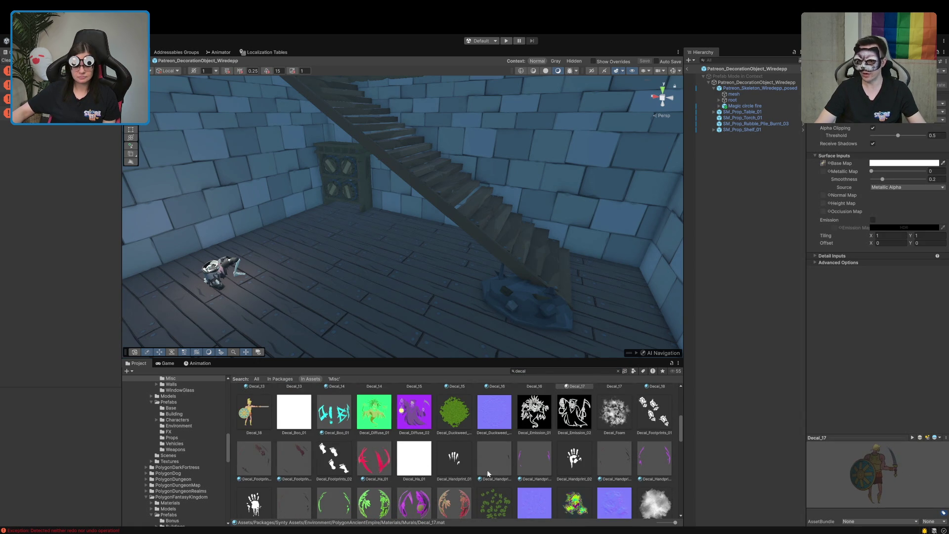
pyautogui.scroll(-1, 458, 473)
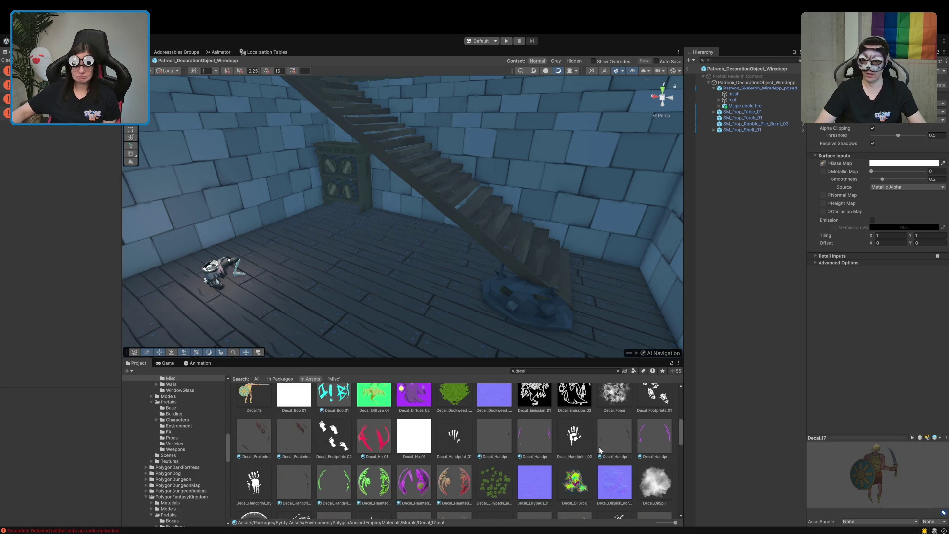
pyautogui.scroll(-4, 612, 446)
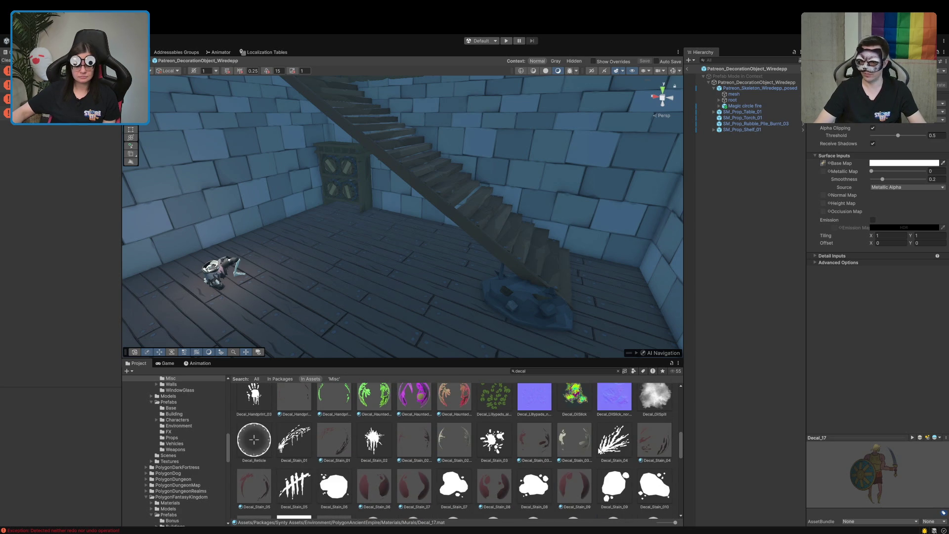
pyautogui.scroll(1, 598, 449)
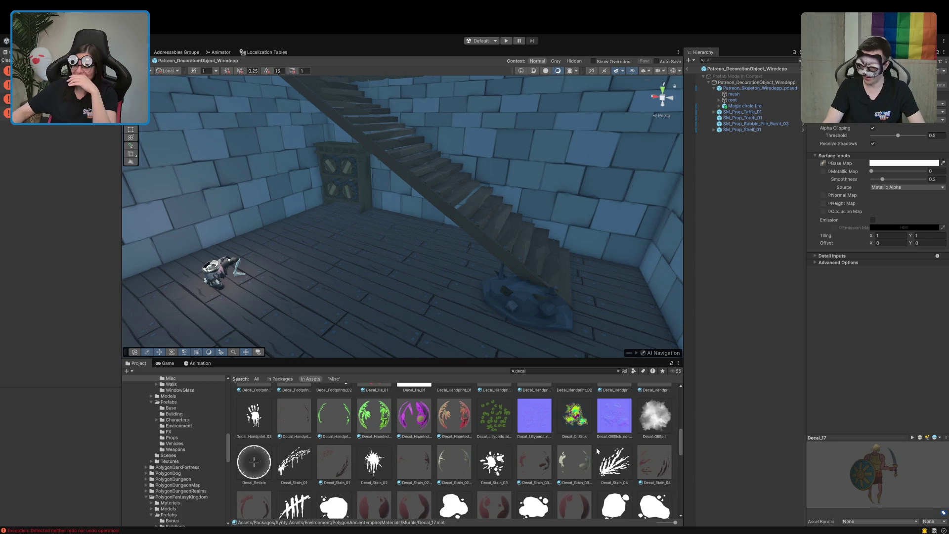
pyautogui.scroll(-2, 596, 447)
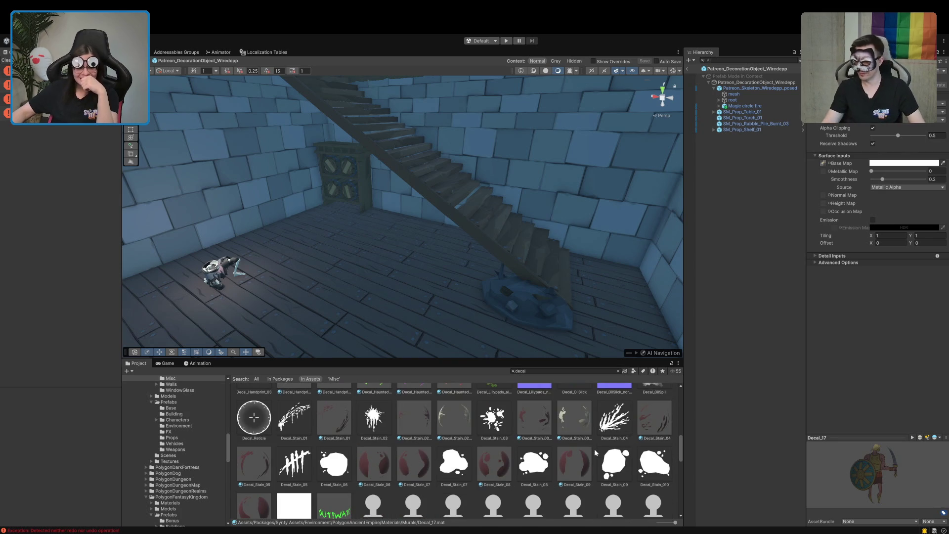
# Inspect the Decal_Stain_04 material, collapse its preview, then view the Decal_Stain_05 tally-mark texture
pyautogui.click(642, 420)
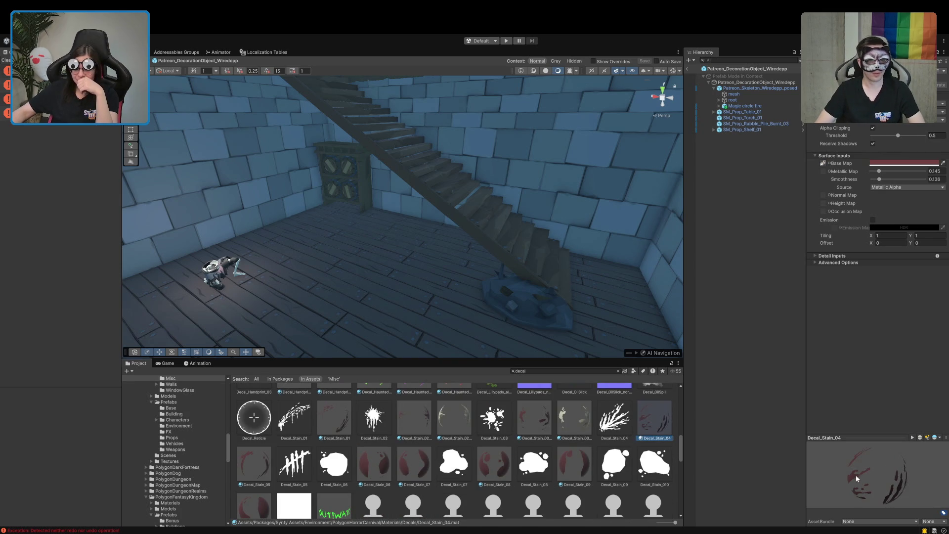
pyautogui.click(813, 439)
pyautogui.scroll(-2, 367, 493)
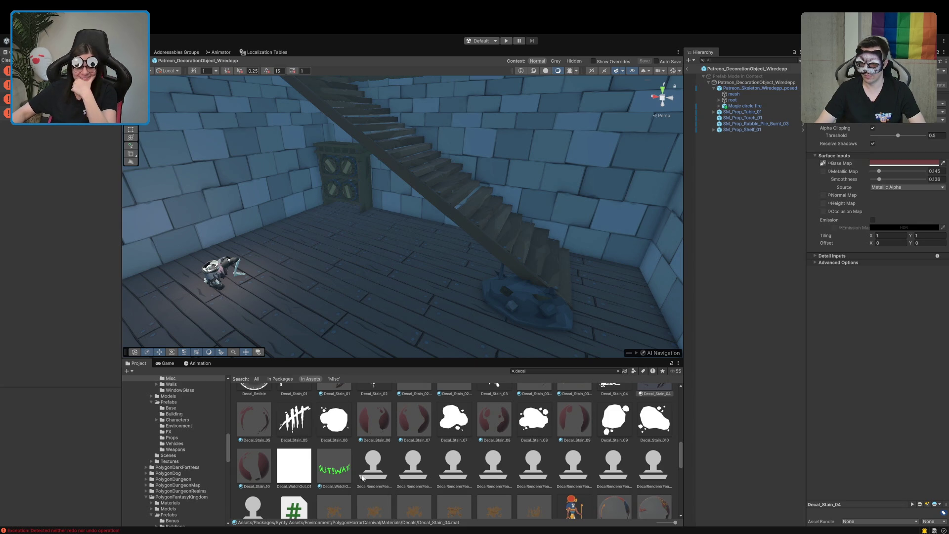
pyautogui.click(377, 477)
pyautogui.click(294, 433)
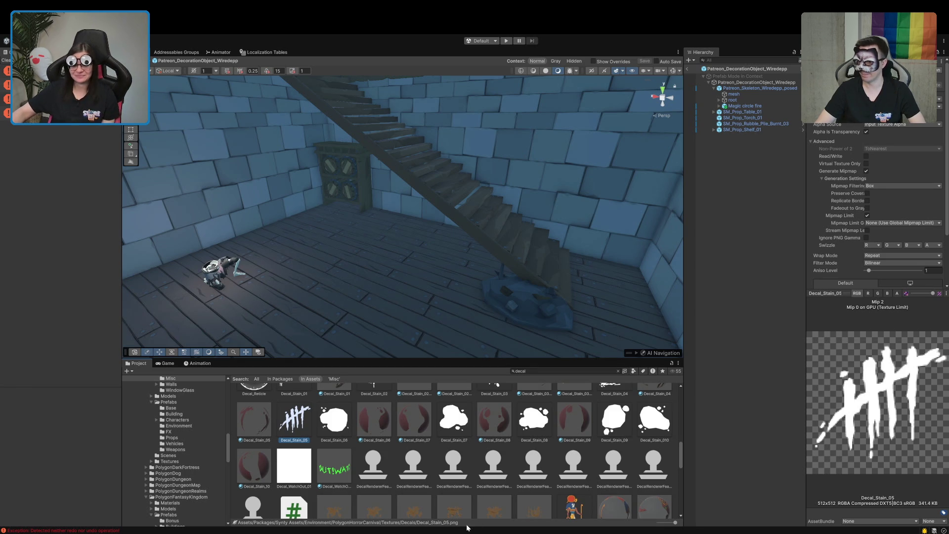
# Scroll through the remaining decal results in the Project window
pyautogui.scroll(-3, 477, 469)
pyautogui.scroll(-1, 477, 470)
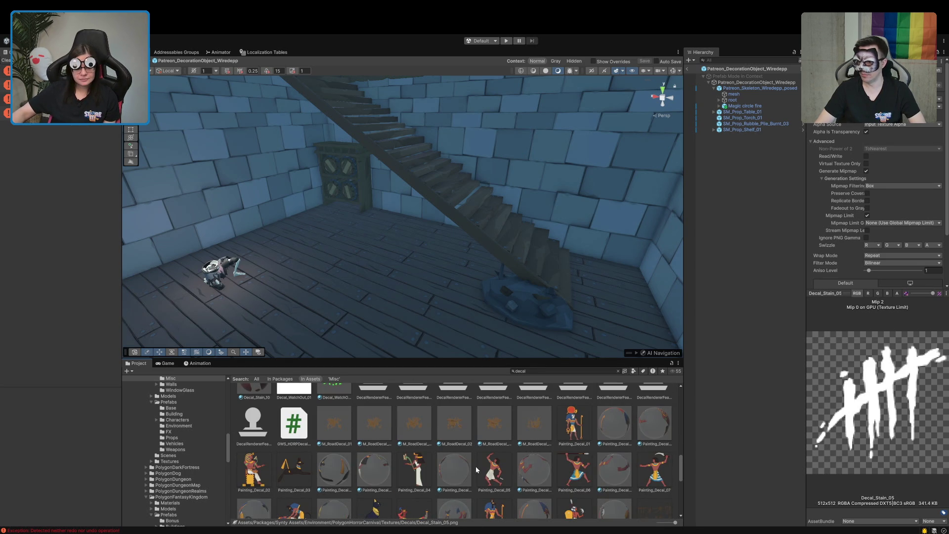
pyautogui.scroll(-6, 477, 470)
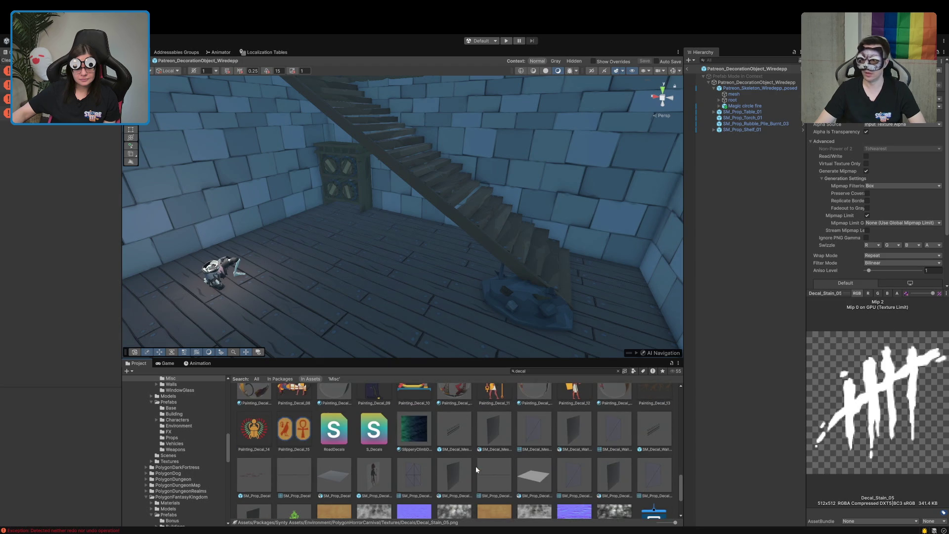
pyautogui.scroll(1, 476, 467)
pyautogui.scroll(-1, 476, 468)
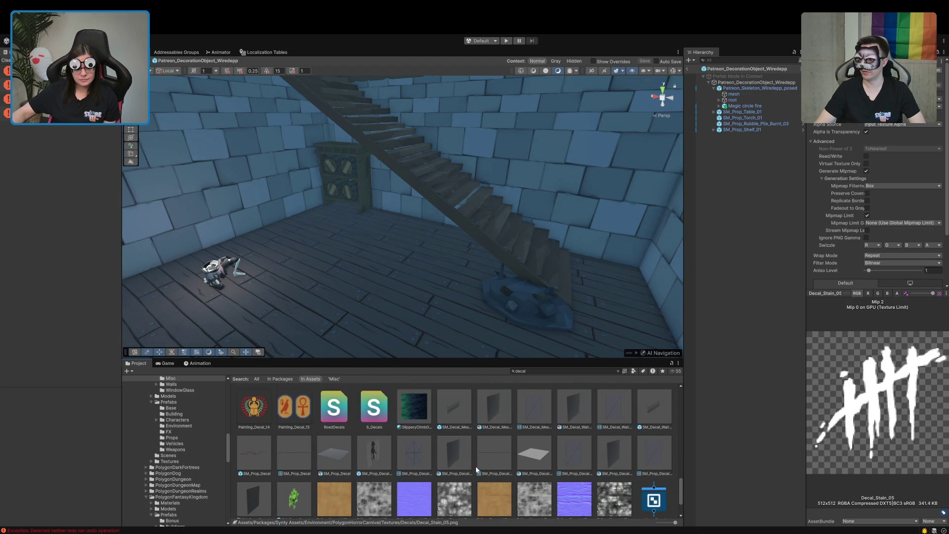
pyautogui.scroll(-1, 475, 467)
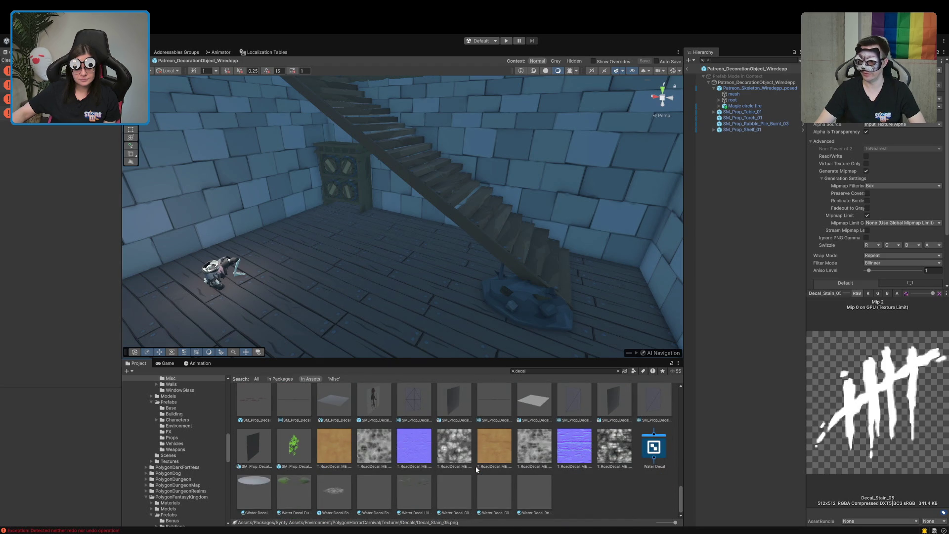
pyautogui.scroll(2, 476, 469)
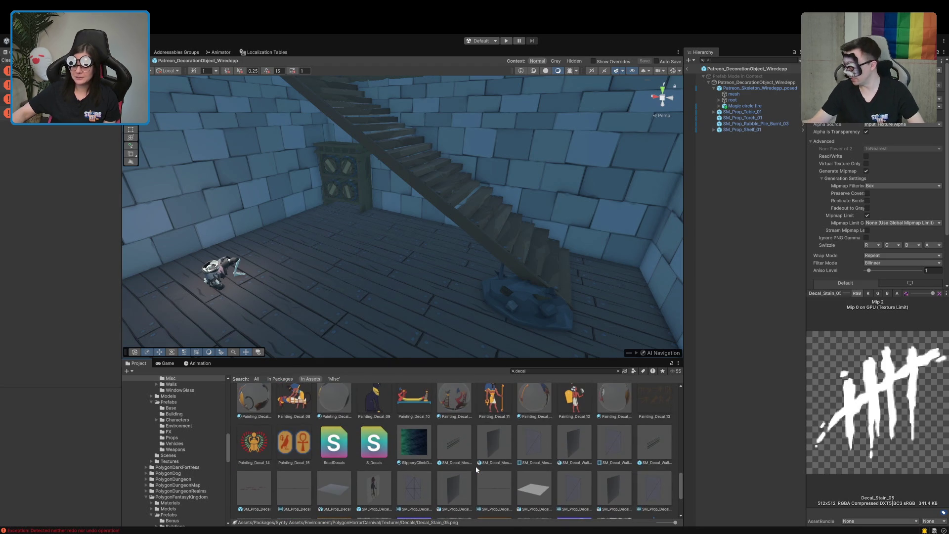
pyautogui.scroll(3, 476, 466)
pyautogui.scroll(1, 475, 466)
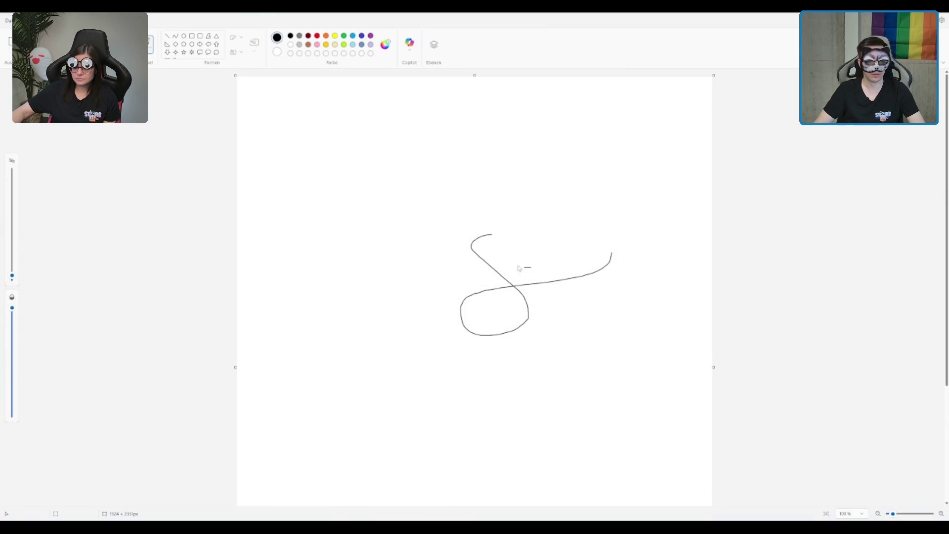
# Undo the test scribble, then draw the axes with a top y-value, a 0 origin and a start date
pyautogui.hotkey('ctrl', 'z')
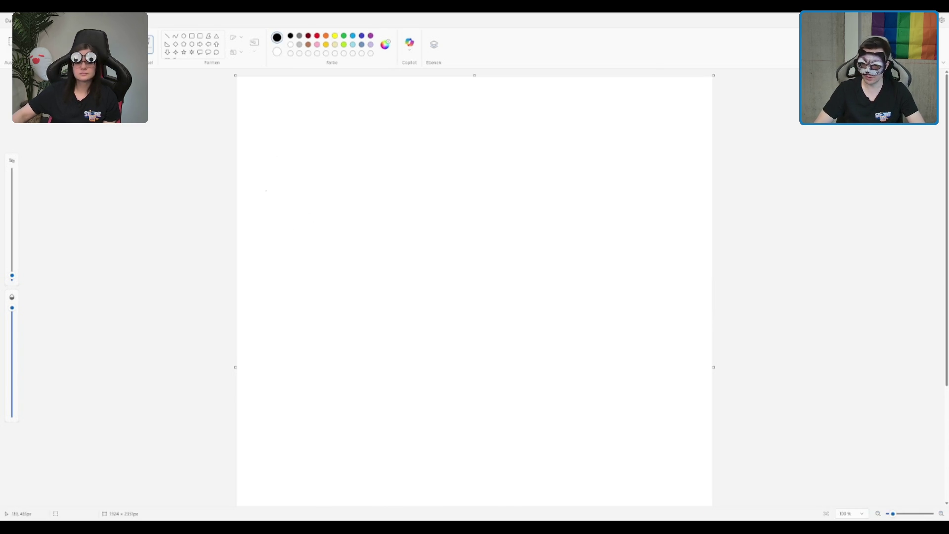
pyautogui.moveTo(273, 182)
pyautogui.mouseDown()
pyautogui.moveTo(286, 279)
pyautogui.moveTo(281, 354)
pyautogui.moveTo(640, 353)
pyautogui.mouseUp()
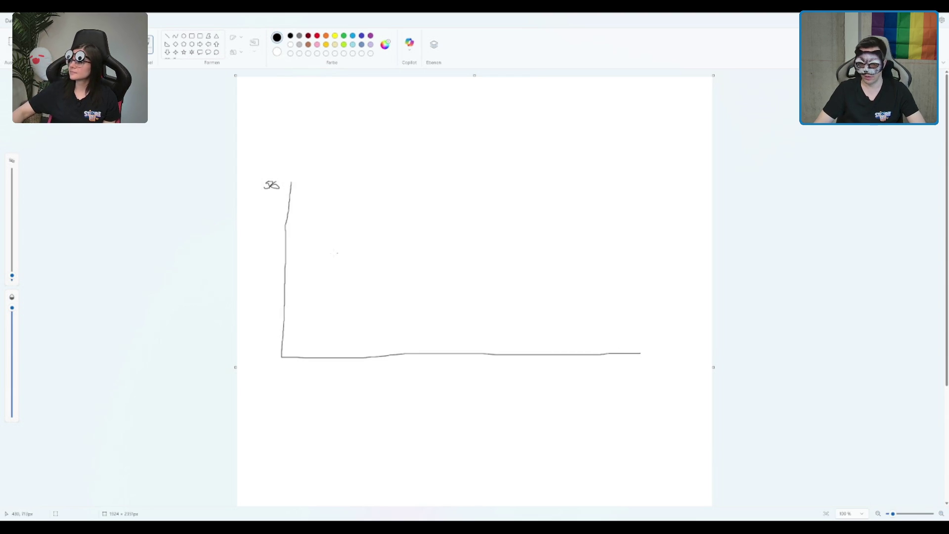
pyautogui.moveTo(276, 353)
pyautogui.mouseDown()
pyautogui.moveTo(271, 361)
pyautogui.moveTo(276, 353)
pyautogui.mouseUp()
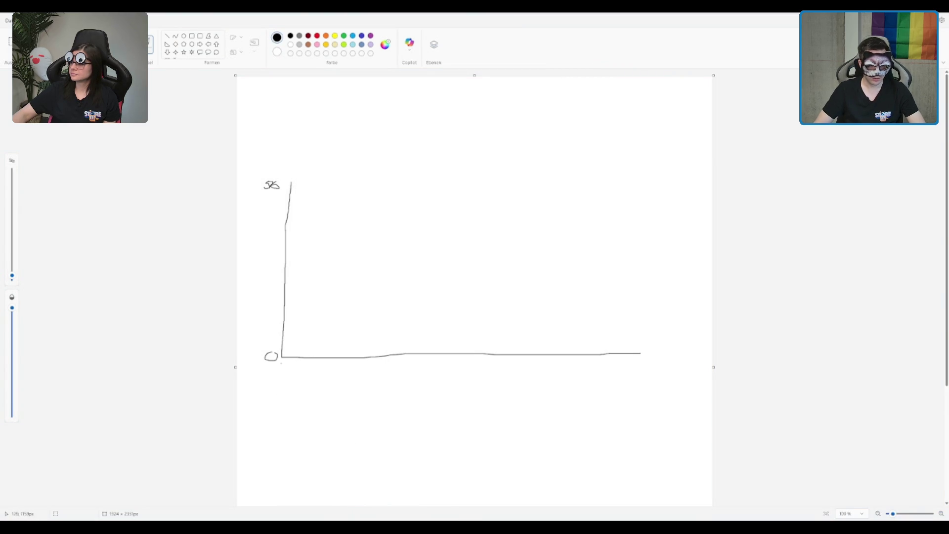
pyautogui.moveTo(285, 368); pyautogui.dragTo(309, 370)
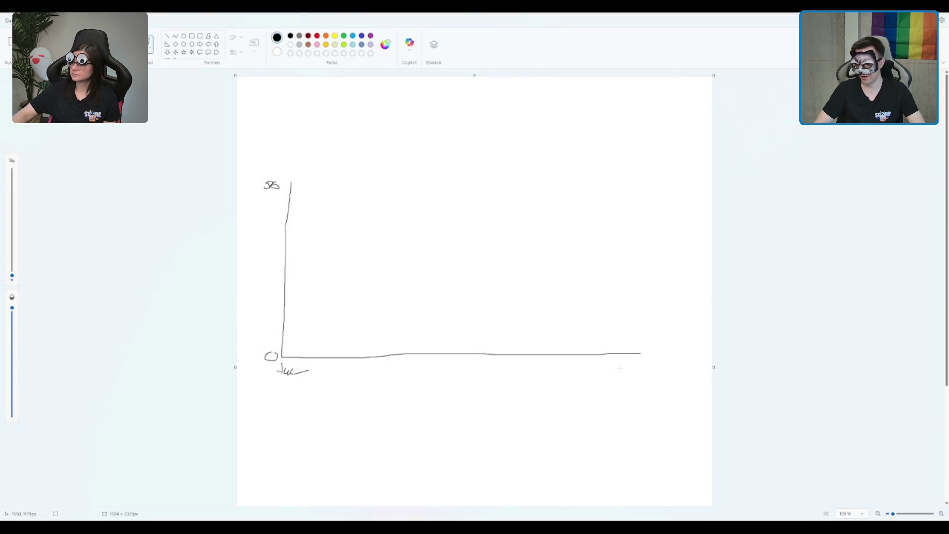
# Label the x-axis end Aug 31, add a y-axis tick and draw the line falling toward zero
pyautogui.moveTo(615, 369)
pyautogui.mouseDown()
pyautogui.moveTo(633, 366)
pyautogui.moveTo(637, 377)
pyautogui.moveTo(618, 376)
pyautogui.moveTo(613, 390)
pyautogui.moveTo(630, 392)
pyautogui.mouseUp()
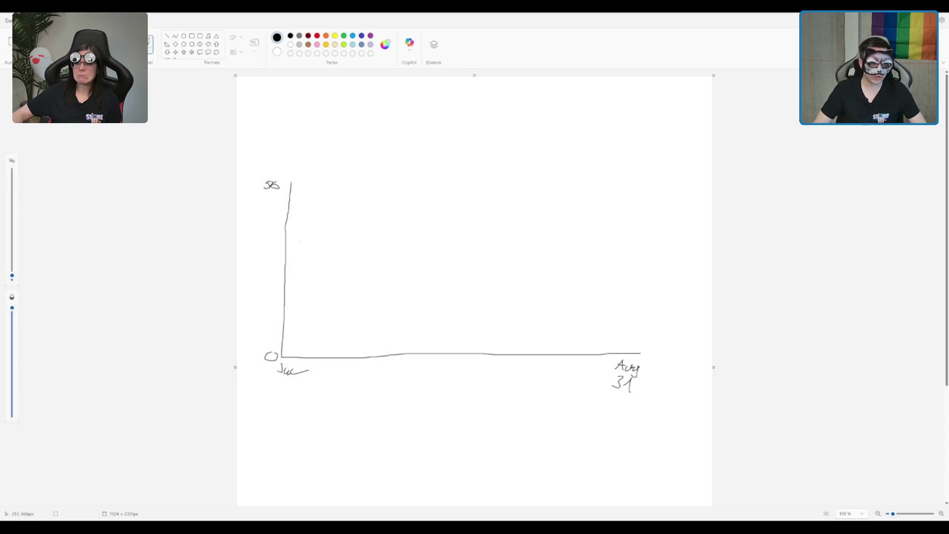
pyautogui.moveTo(283, 222)
pyautogui.mouseDown()
pyautogui.moveTo(291, 222)
pyautogui.moveTo(263, 227)
pyautogui.moveTo(269, 219)
pyautogui.moveTo(304, 223)
pyautogui.mouseUp()
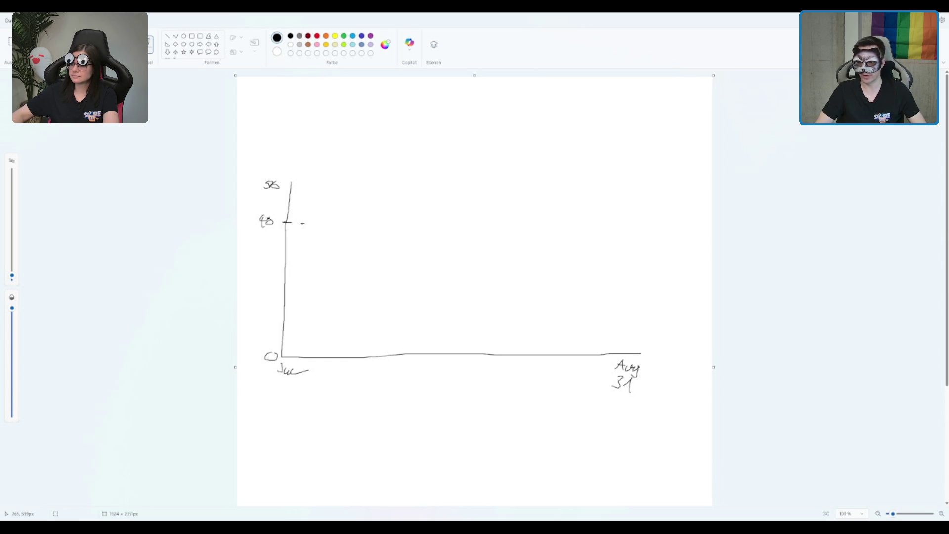
pyautogui.moveTo(301, 224)
pyautogui.mouseDown()
pyautogui.moveTo(318, 233)
pyautogui.moveTo(321, 311)
pyautogui.moveTo(338, 340)
pyautogui.moveTo(494, 341)
pyautogui.mouseUp()
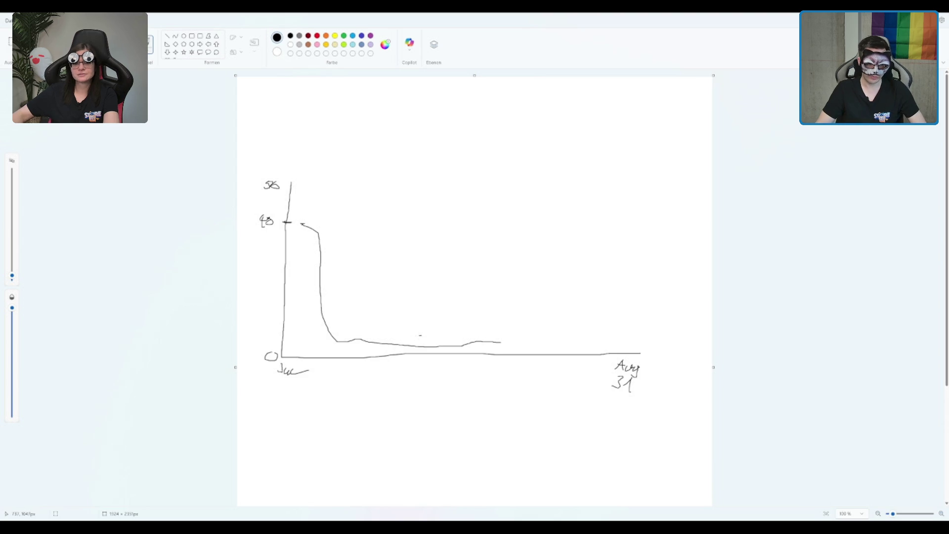
# Label the start 40 and the low 7, and extend the line along the flat part to a rise
pyautogui.moveTo(420, 339); pyautogui.dragTo(427, 340)
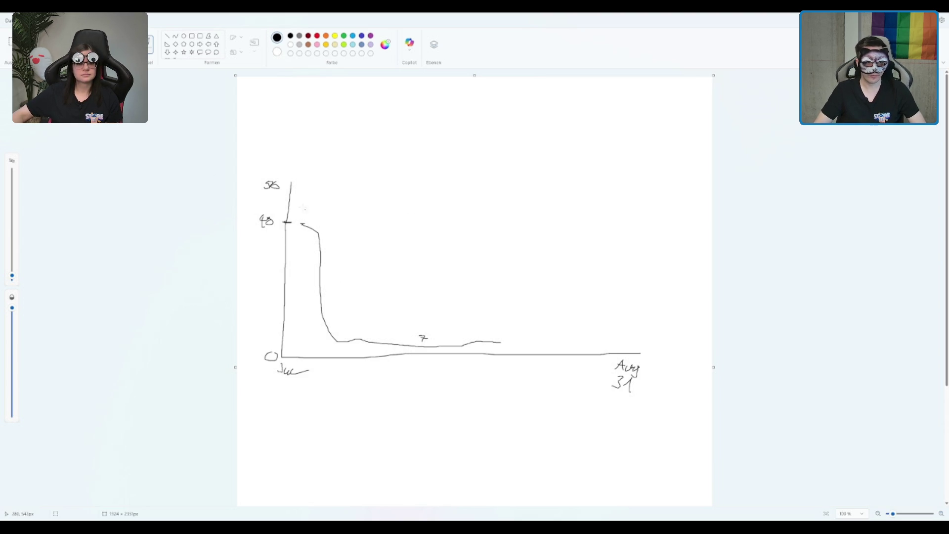
pyautogui.moveTo(308, 207)
pyautogui.mouseDown()
pyautogui.moveTo(307, 215)
pyautogui.moveTo(317, 210)
pyautogui.mouseUp()
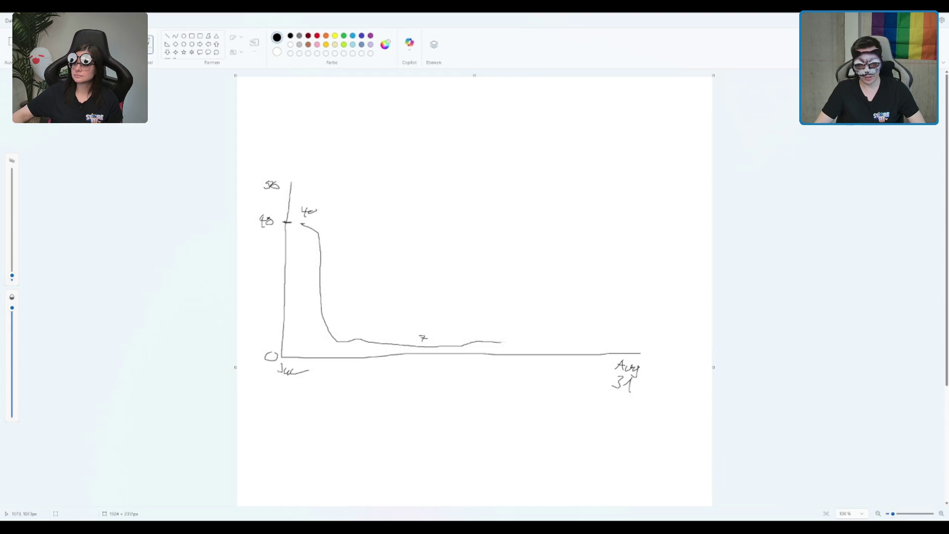
pyautogui.moveTo(503, 341)
pyautogui.mouseDown()
pyautogui.moveTo(525, 338)
pyautogui.moveTo(507, 342)
pyautogui.moveTo(532, 316)
pyautogui.mouseUp()
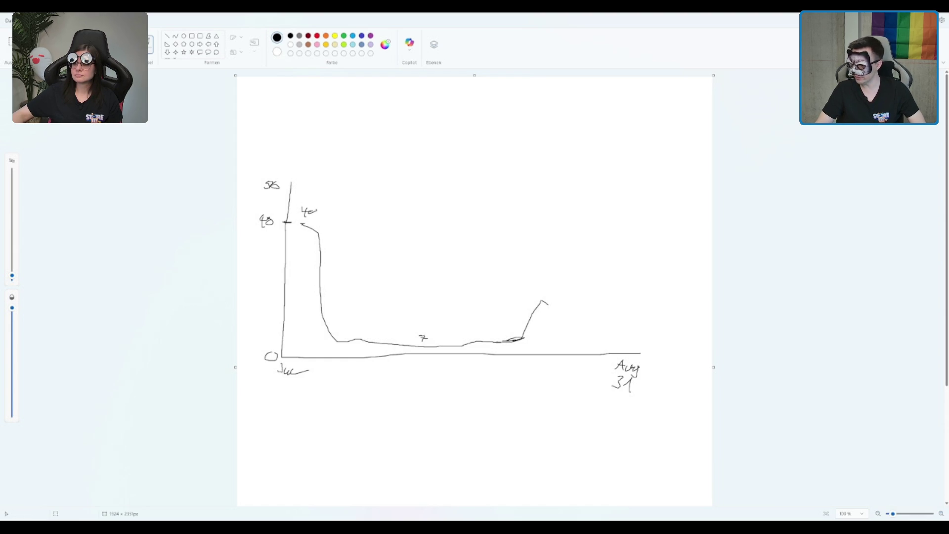
pyautogui.moveTo(547, 304)
pyautogui.mouseDown()
pyautogui.moveTo(562, 280)
pyautogui.moveTo(567, 311)
pyautogui.mouseUp()
# Add the 27 peak and the 45 spike, each with its label, and write the small end value
pyautogui.moveTo(554, 270); pyautogui.dragTo(562, 273)
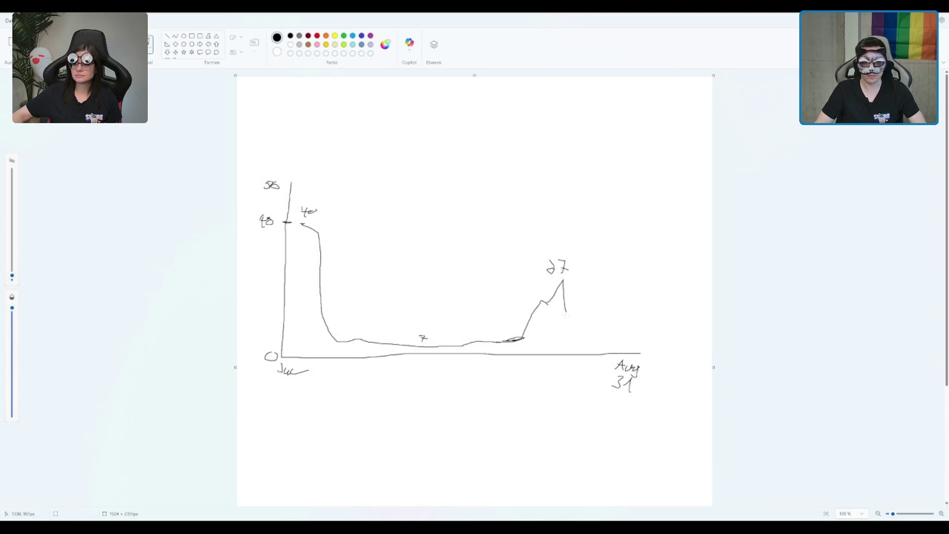
pyautogui.moveTo(566, 311)
pyautogui.mouseDown()
pyautogui.moveTo(574, 329)
pyautogui.moveTo(602, 340)
pyautogui.moveTo(620, 325)
pyautogui.moveTo(626, 203)
pyautogui.mouseUp()
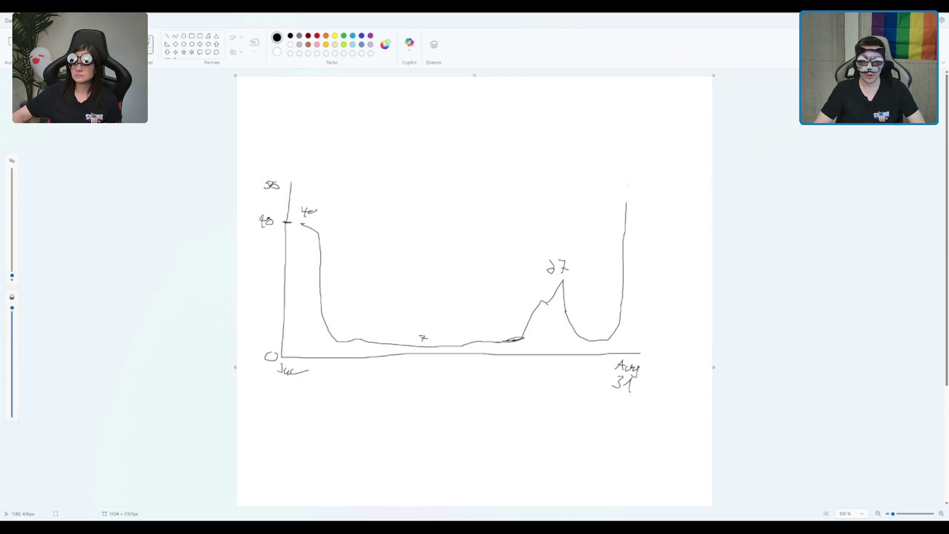
pyautogui.moveTo(615, 188); pyautogui.dragTo(624, 199)
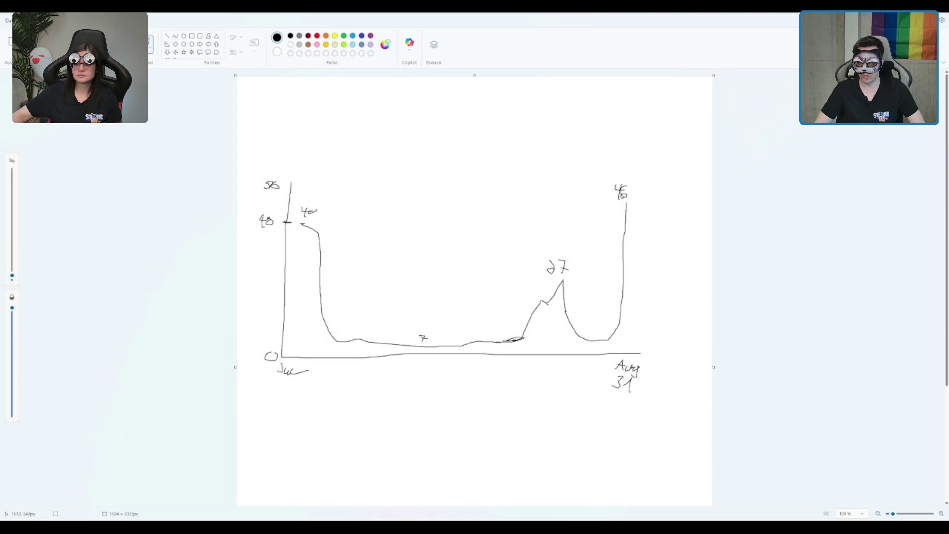
pyautogui.moveTo(625, 203); pyautogui.dragTo(635, 255)
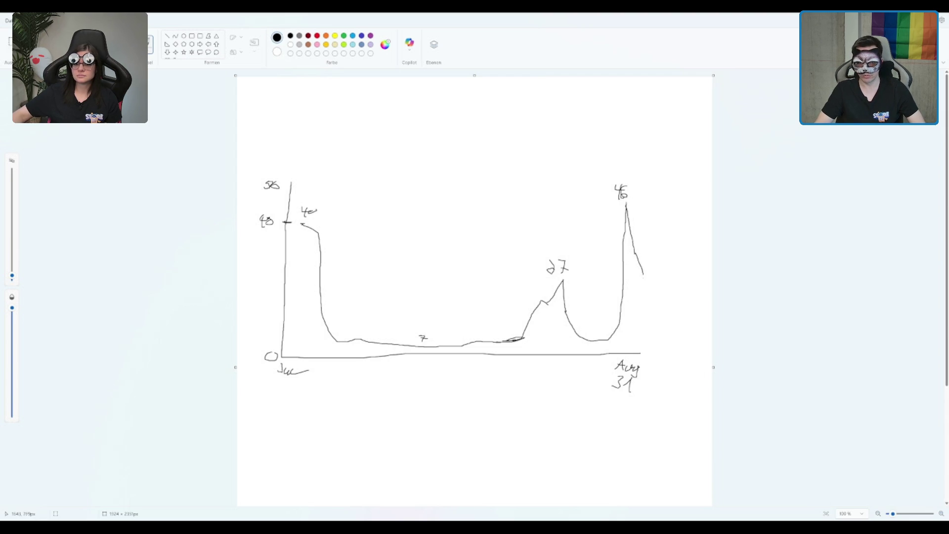
pyautogui.moveTo(648, 271); pyautogui.dragTo(649, 275)
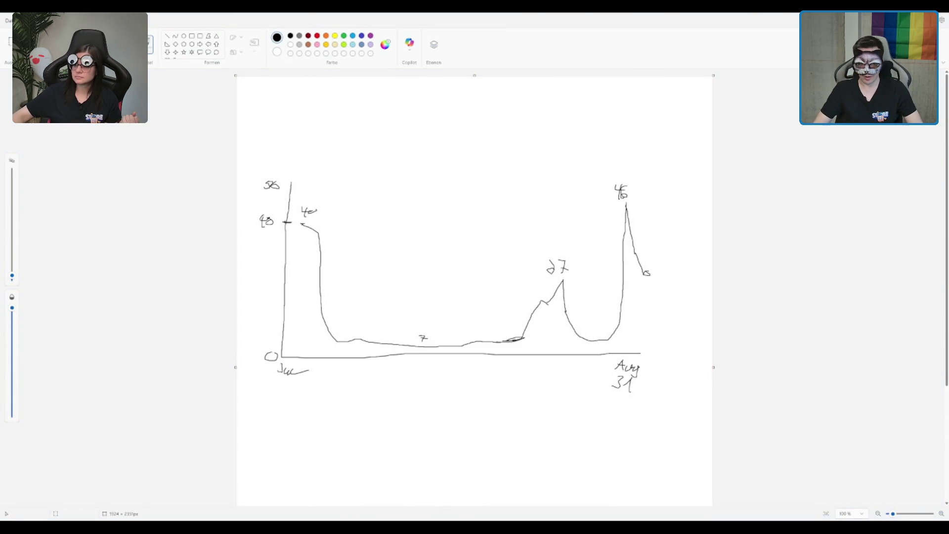
# Write 300 with a down arrow to 1200 under Aug 31, then select green as the colour
pyautogui.moveTo(593, 408)
pyautogui.mouseDown()
pyautogui.moveTo(585, 418)
pyautogui.moveTo(624, 399)
pyautogui.moveTo(647, 413)
pyautogui.mouseUp()
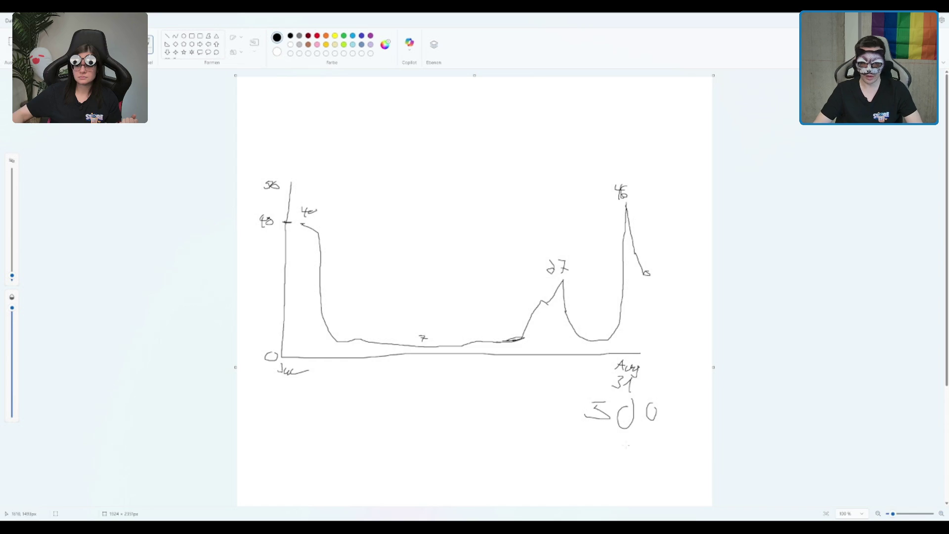
pyautogui.scroll(-2, 583, 381)
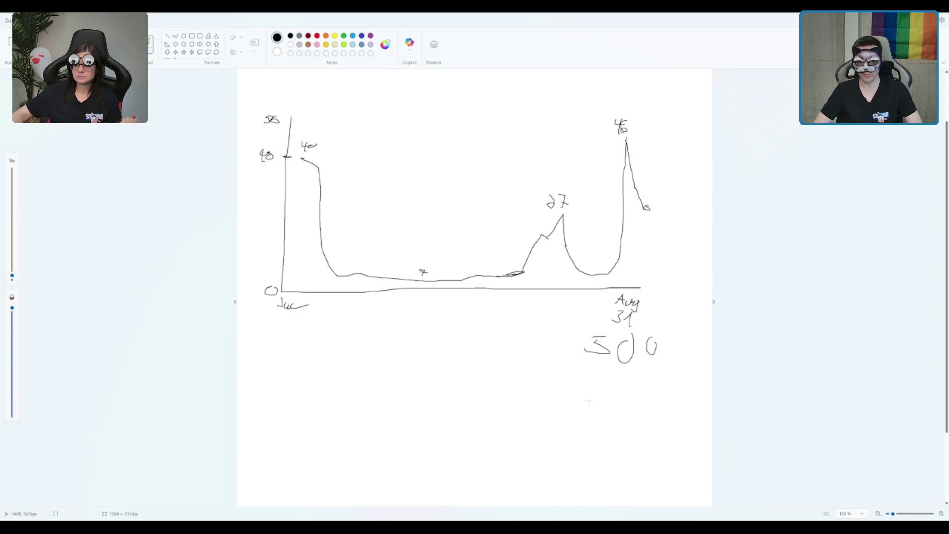
pyautogui.moveTo(598, 376)
pyautogui.mouseDown()
pyautogui.moveTo(603, 387)
pyautogui.moveTo(618, 384)
pyautogui.mouseUp()
pyautogui.moveTo(576, 432)
pyautogui.mouseDown()
pyautogui.moveTo(619, 431)
pyautogui.moveTo(634, 416)
pyautogui.moveTo(652, 433)
pyautogui.moveTo(653, 418)
pyautogui.mouseUp()
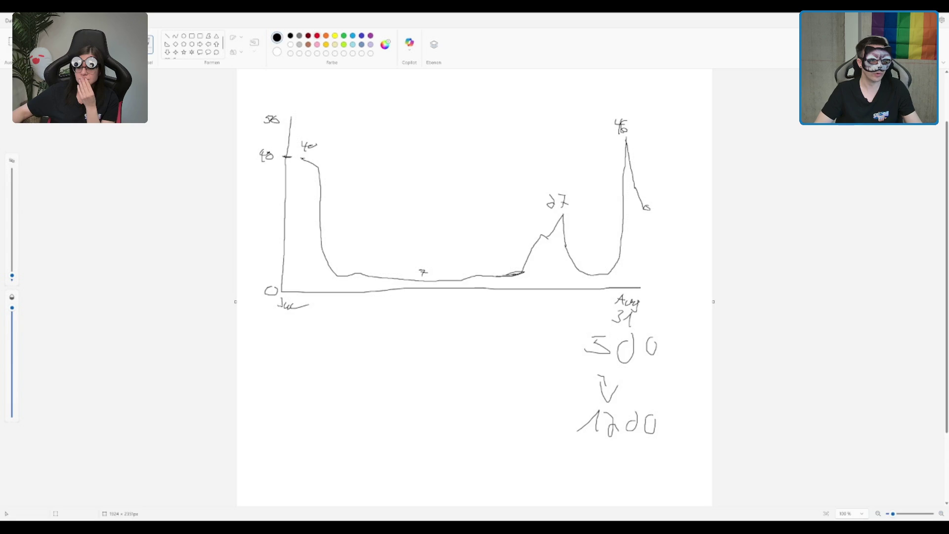
pyautogui.click(343, 35)
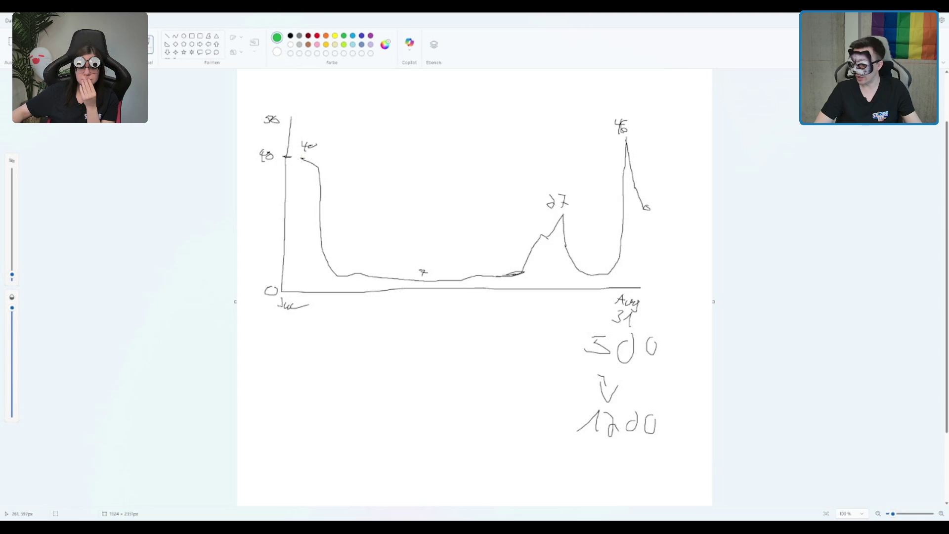
pyautogui.scroll(3, 268, 163)
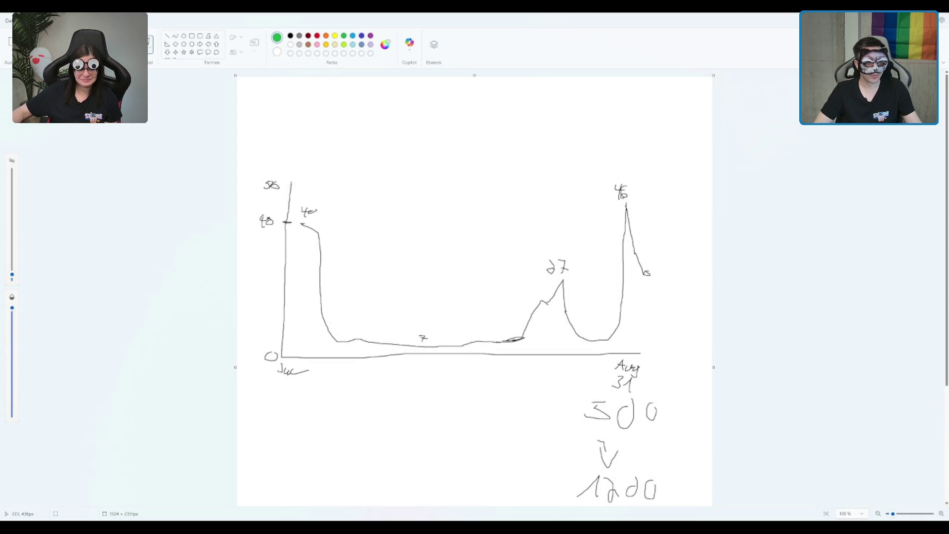
# In green, write 750 above the y-axis and 21. Okt below the start date
pyautogui.moveTo(252, 168); pyautogui.dragTo(280, 171)
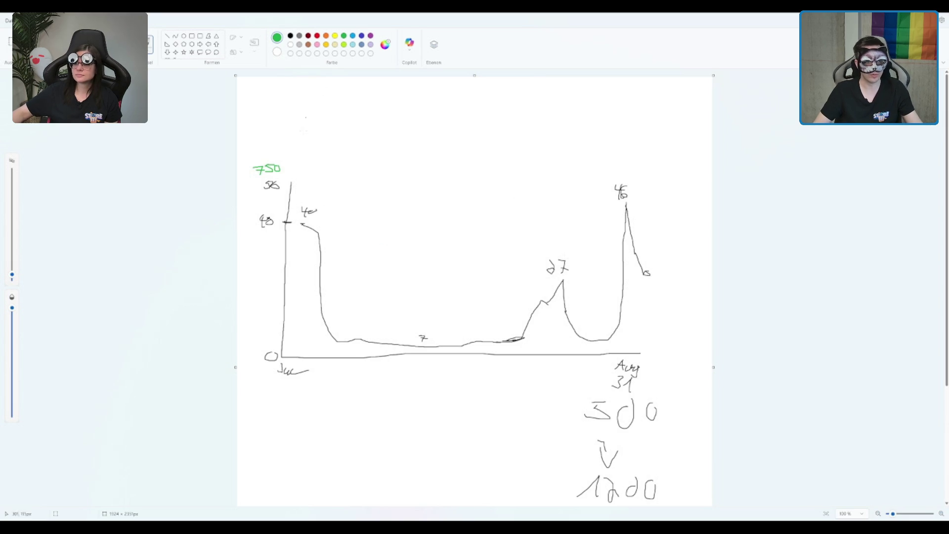
pyautogui.scroll(-3, 389, 255)
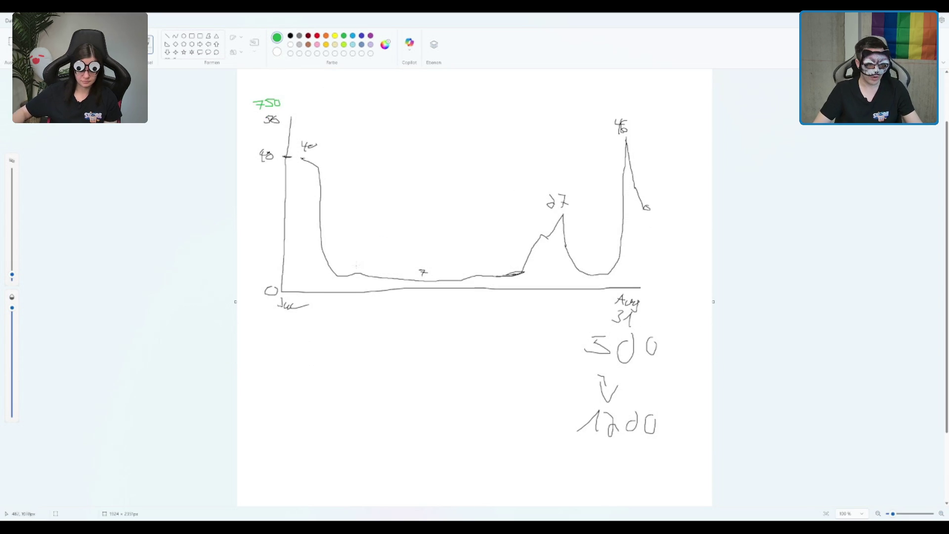
pyautogui.moveTo(280, 311); pyautogui.dragTo(286, 322)
pyautogui.moveTo(292, 310)
pyautogui.mouseDown()
pyautogui.moveTo(293, 319)
pyautogui.moveTo(302, 309)
pyautogui.mouseUp()
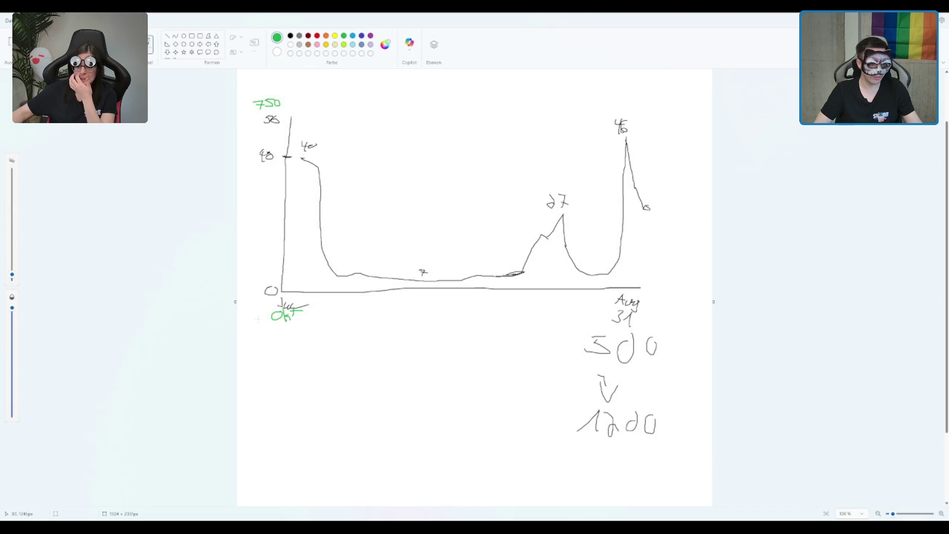
pyautogui.moveTo(252, 318); pyautogui.dragTo(259, 323)
pyautogui.click(265, 322)
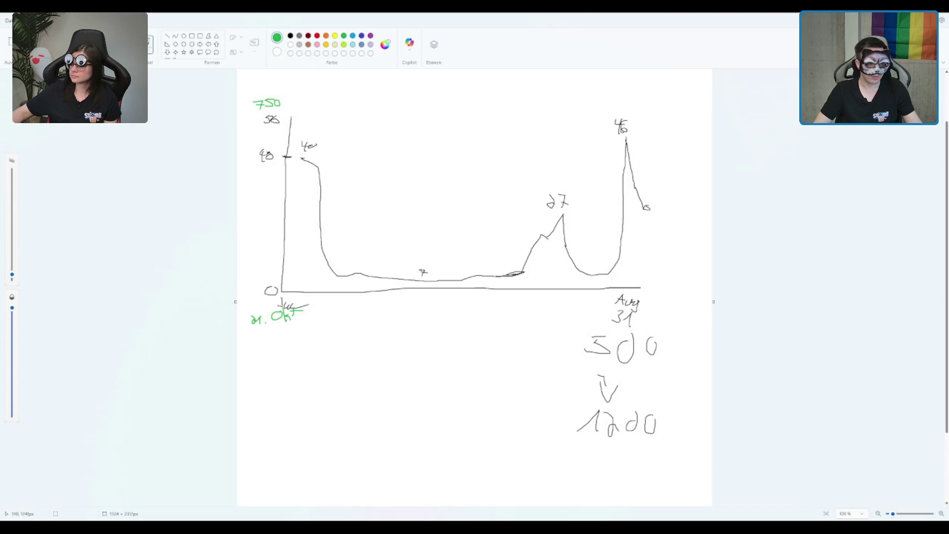